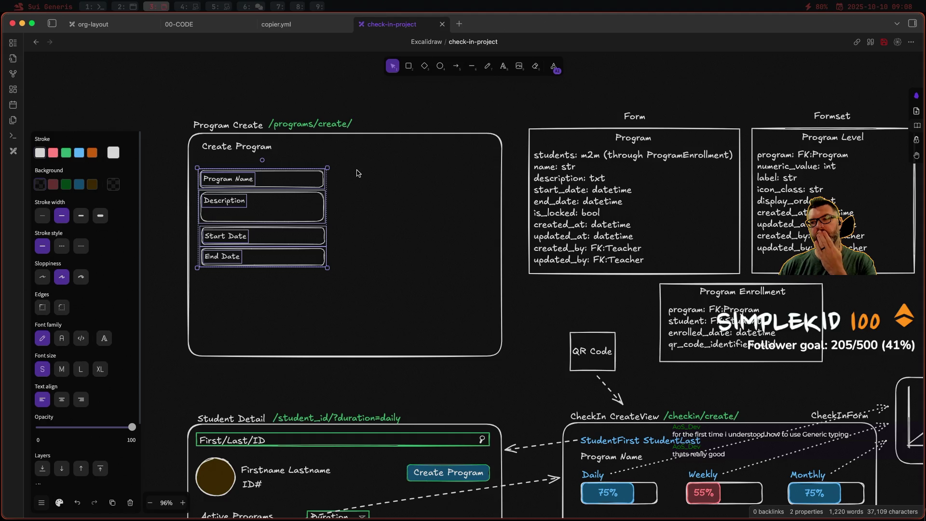
- Type a first 'Program Details' label above the Program Name field, then delete it
{"action": "left_click", "coordinate": [359, 173]}
{"action": "left_click", "coordinate": [409, 66]}
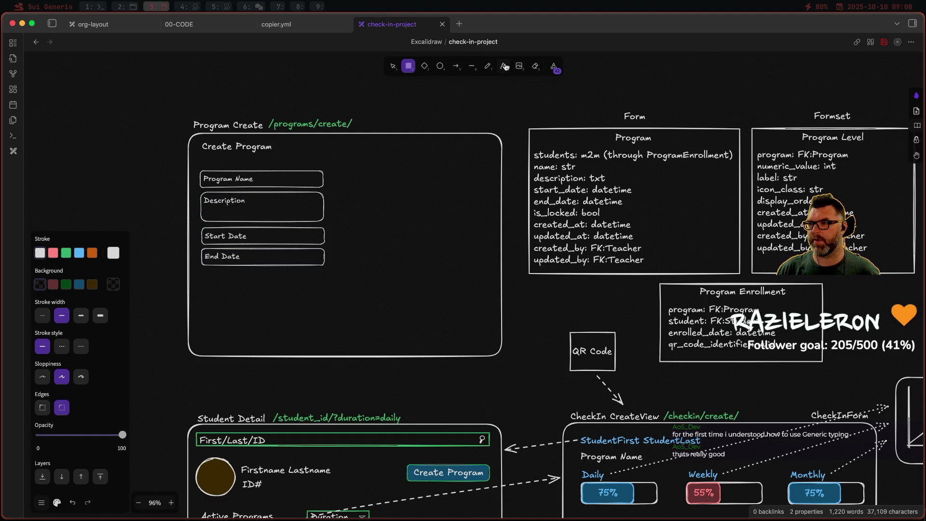
{"action": "key", "text": "t"}
{"action": "left_click", "coordinate": [203, 160]}
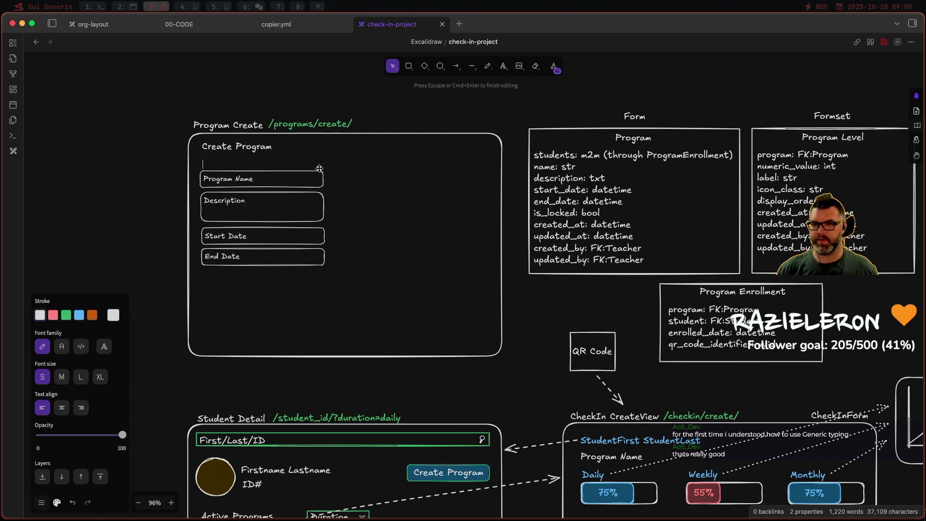
{"action": "type", "text": "Program "}
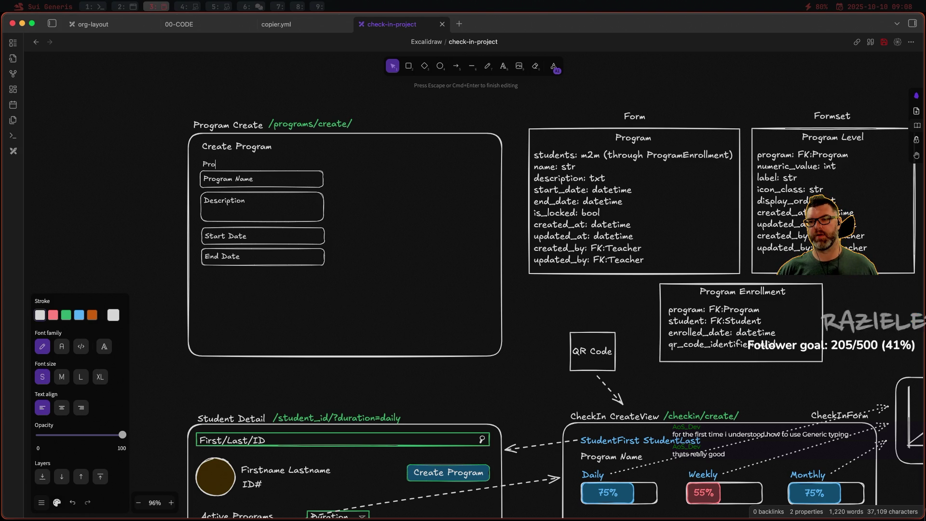
{"action": "type", "text": "Details"}
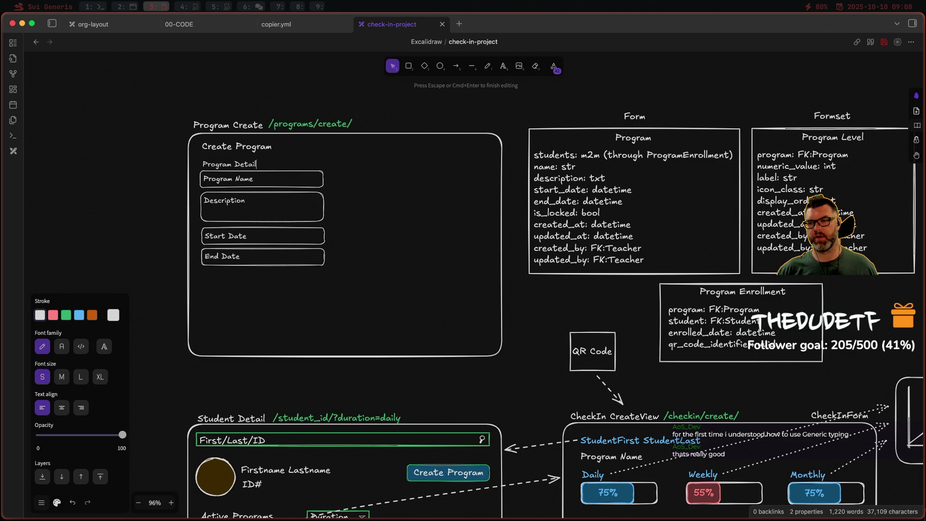
{"action": "left_click", "coordinate": [343, 193]}
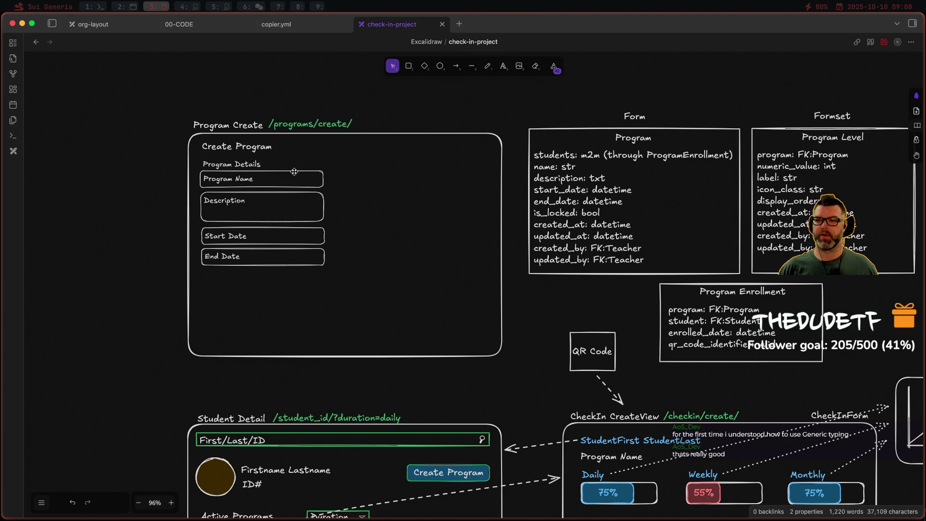
{"action": "left_click", "coordinate": [233, 167]}
{"action": "left_click_drag", "start_coordinate": [233, 167], "coordinate": [245, 159]}
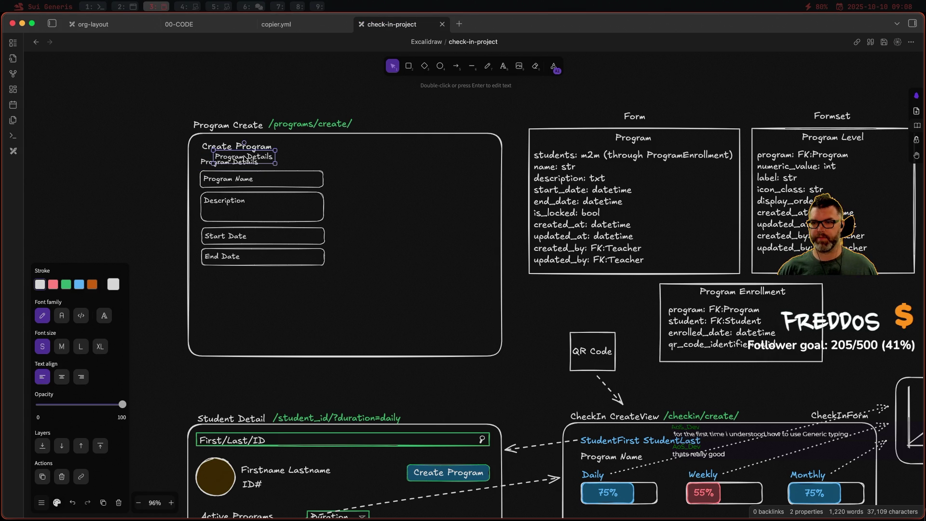
{"action": "left_click", "coordinate": [246, 161], "text": "shift"}
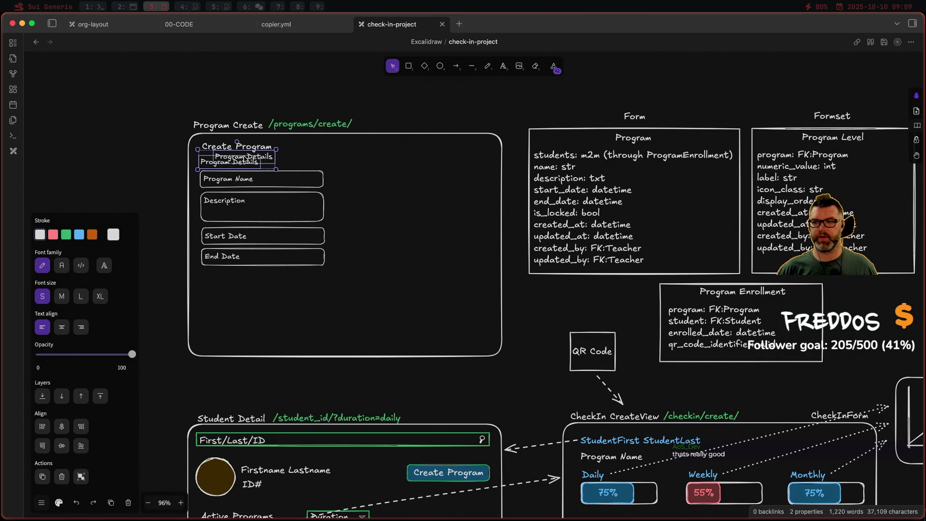
{"action": "key", "text": "Delete"}
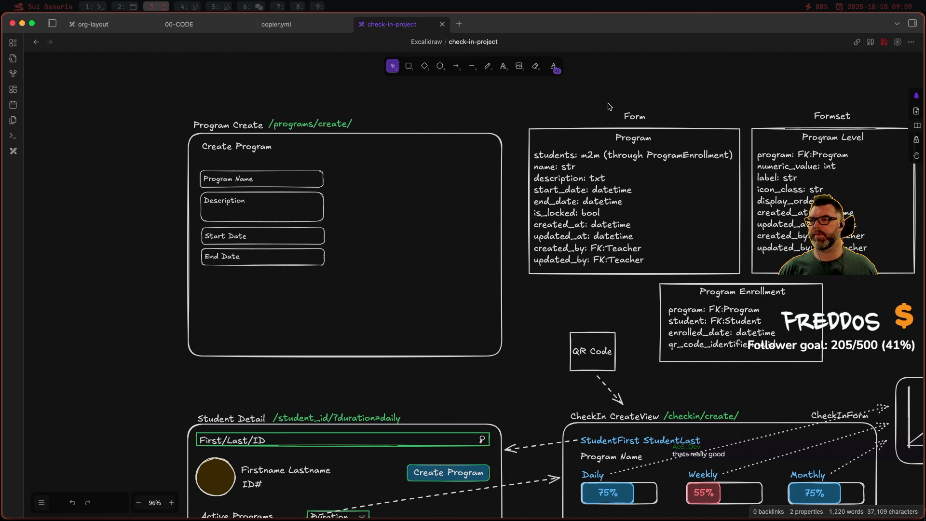
- Add a new 'Program DEtetail' label above the Program Name field and move it up slightly
{"action": "left_click", "coordinate": [503, 66]}
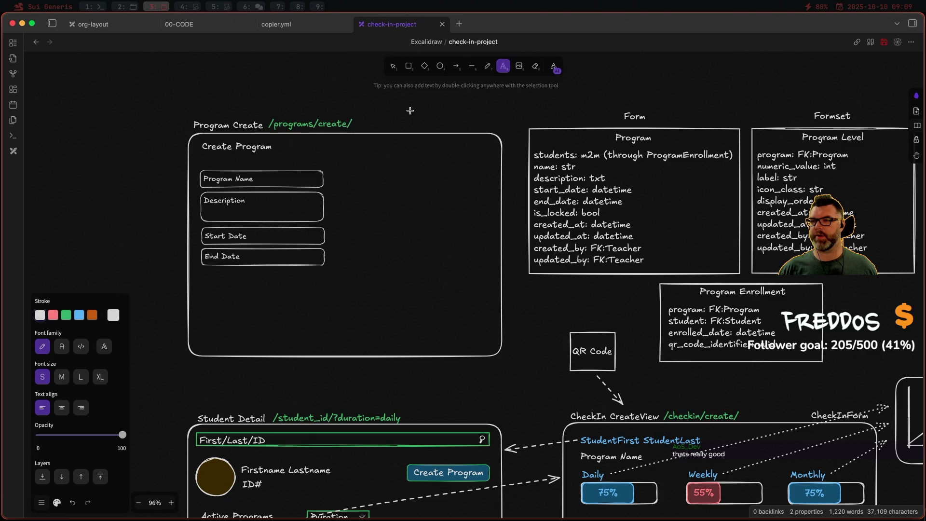
{"action": "left_click", "coordinate": [203, 164]}
{"action": "type", "text": "Program DEtail"}
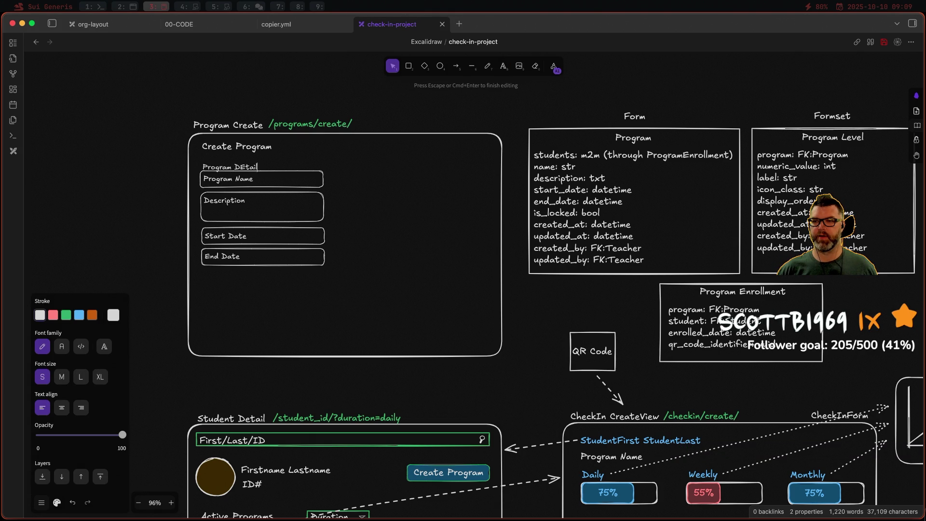
{"action": "type", "text": "etail"}
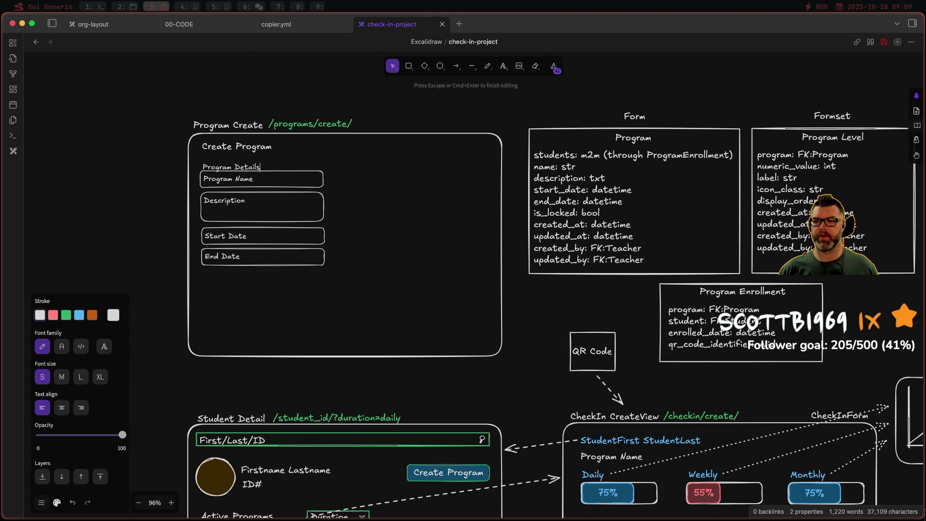
{"action": "key", "text": "Escape"}
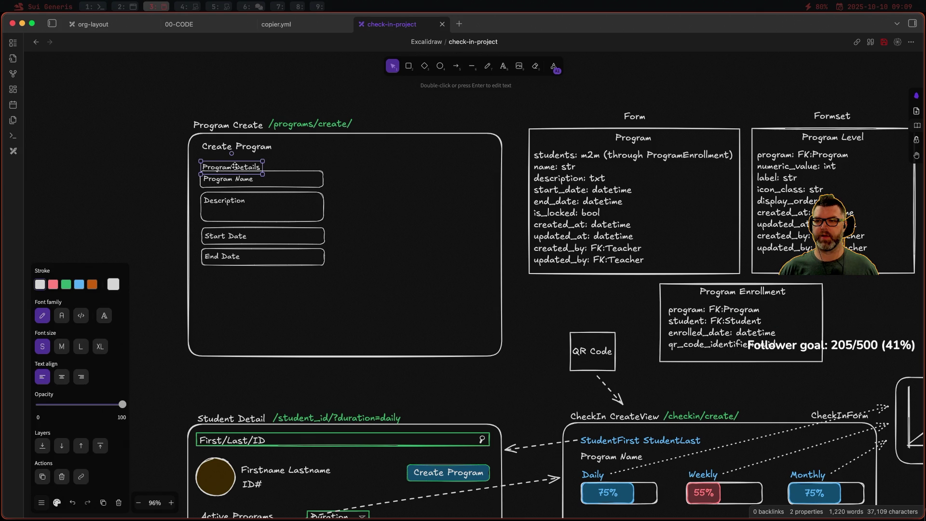
{"action": "left_click_drag", "start_coordinate": [235, 166], "coordinate": [235, 161]}
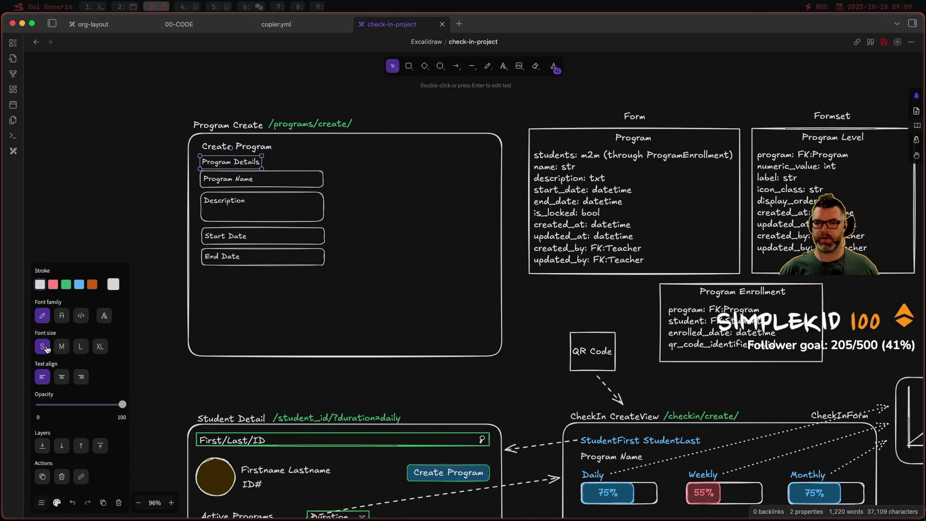
- Set the label's font size to M, nudge it up, and paste a duplicate
{"action": "left_click", "coordinate": [81, 347]}
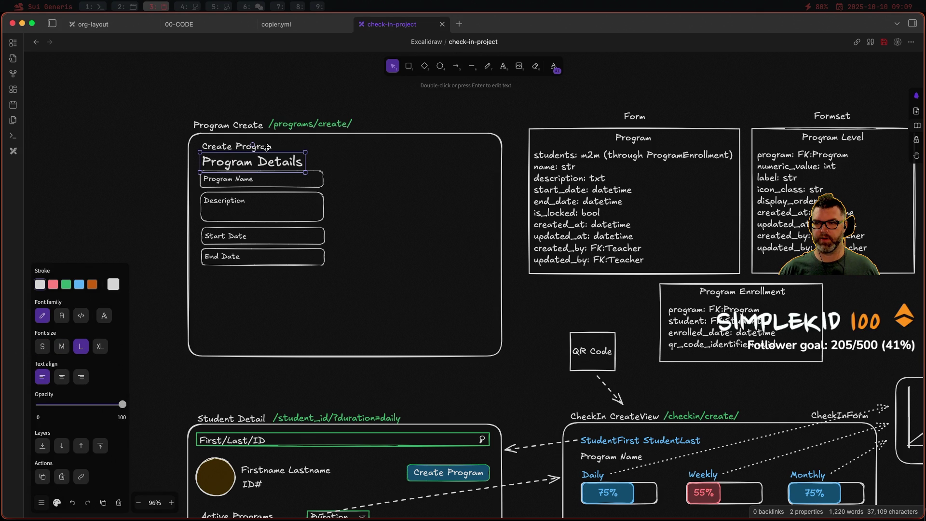
{"action": "left_click", "coordinate": [62, 346]}
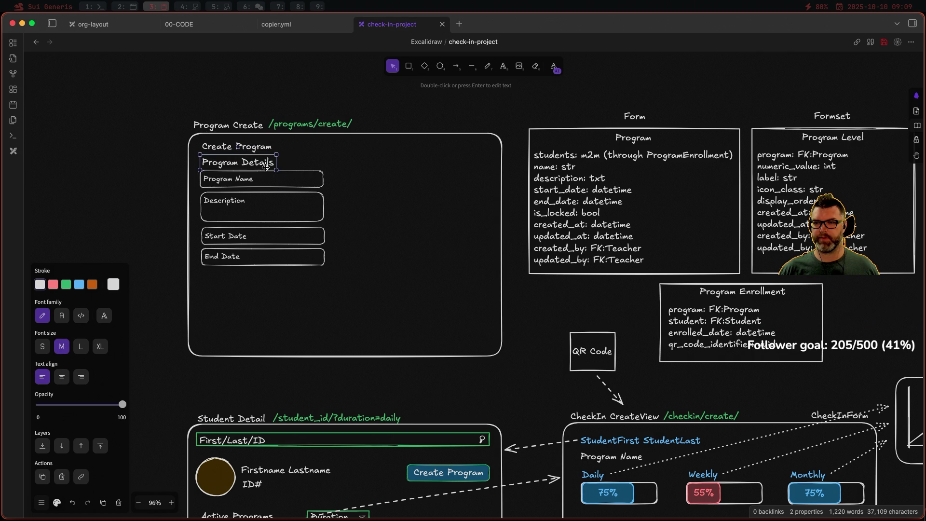
{"action": "key", "text": "Up"}
{"action": "key", "text": "Up"}
{"action": "key", "text": "Up"}
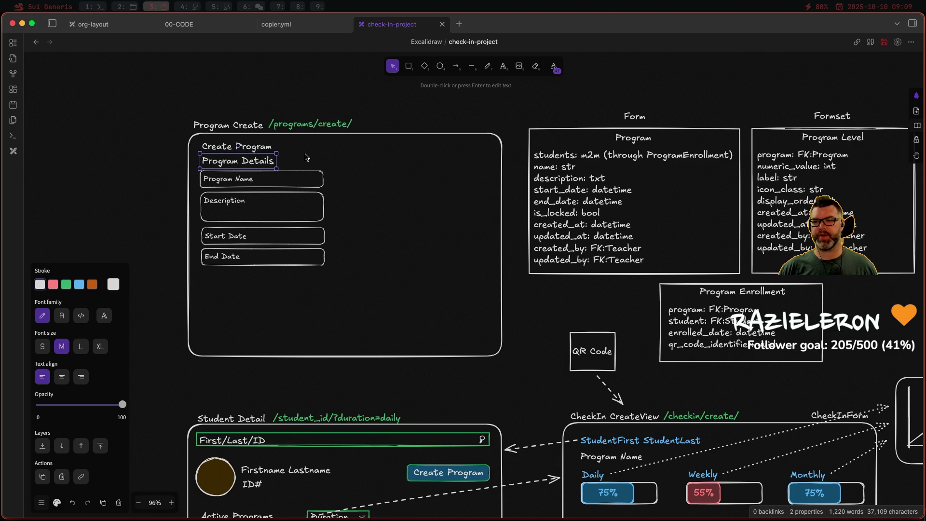
{"action": "key", "text": "ctrl+v"}
- Move the pasted label right of the fields and change its wording to 'Program Levels'
{"action": "left_click_drag", "start_coordinate": [306, 156], "coordinate": [413, 160]}
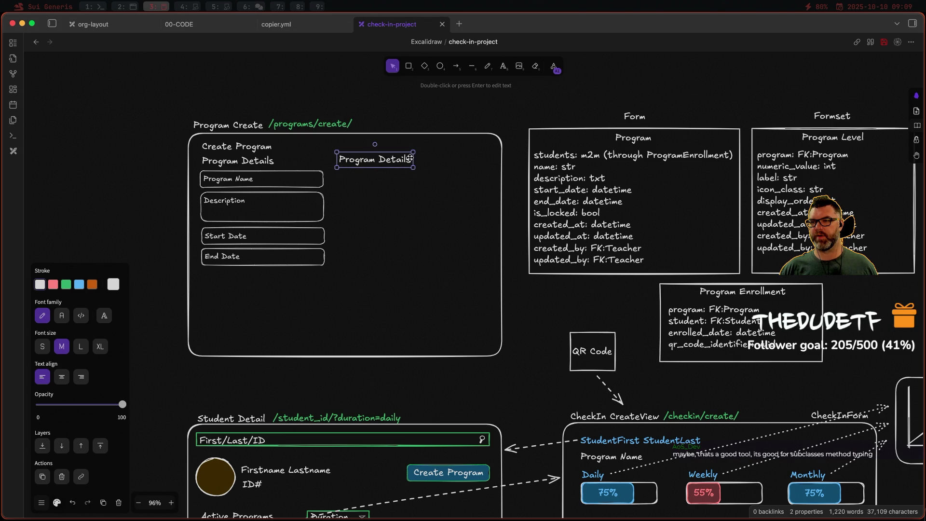
{"action": "double_click", "coordinate": [404, 157]}
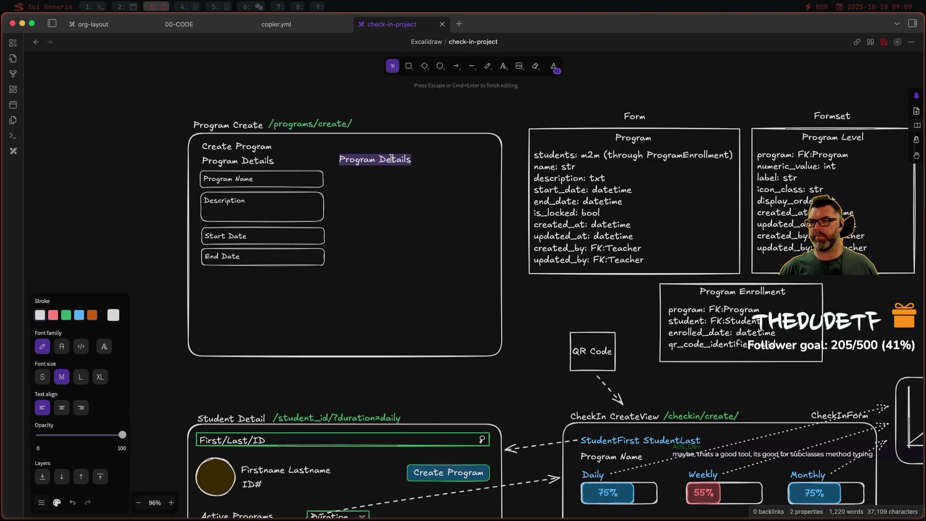
{"action": "left_click_drag", "start_coordinate": [379, 159], "coordinate": [408, 159]}
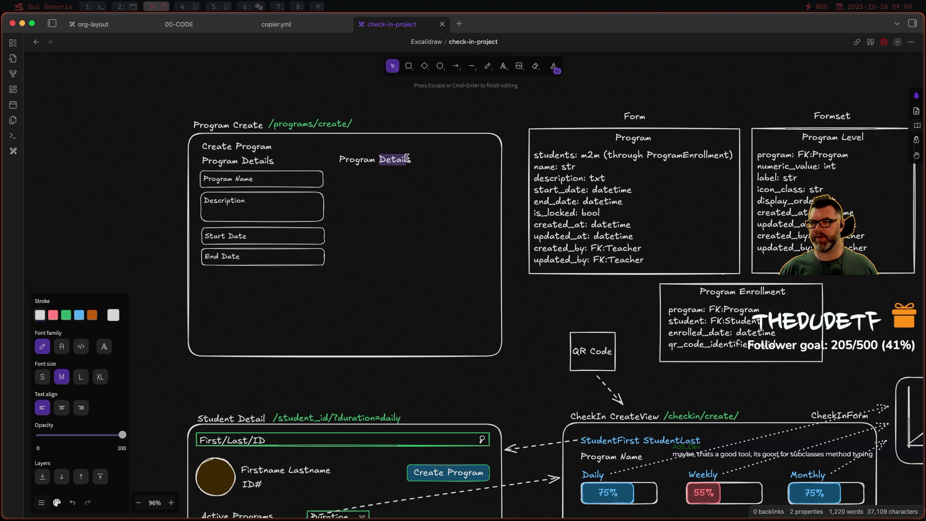
{"action": "type", "text": "Level"}
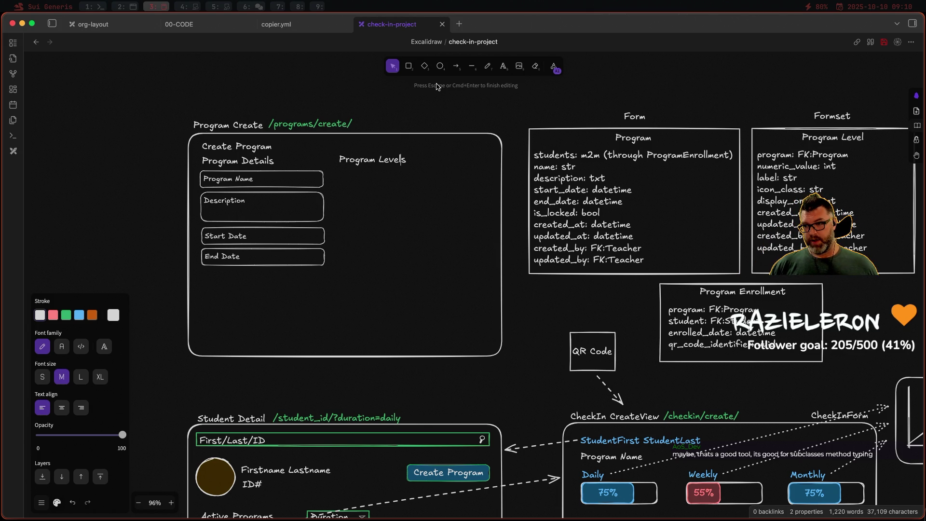
{"action": "key", "text": "Escape"}
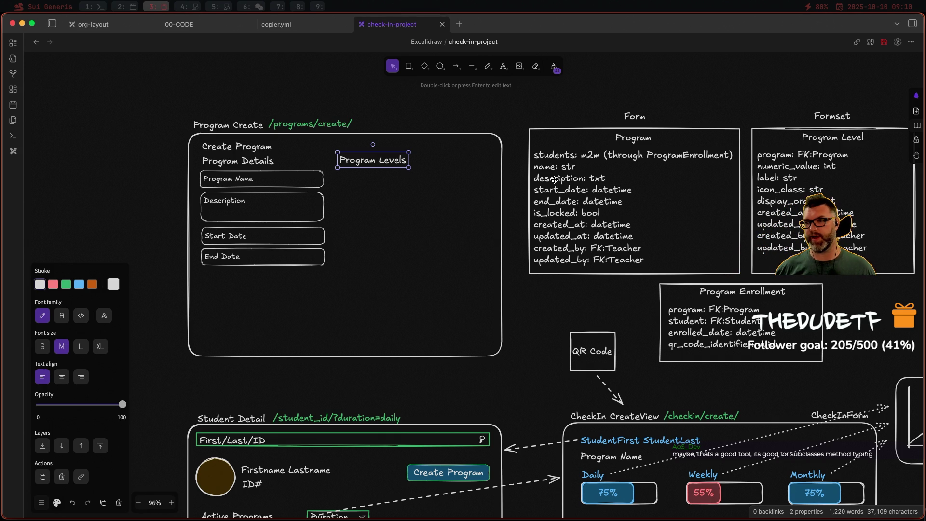
{"action": "left_click", "coordinate": [409, 66]}
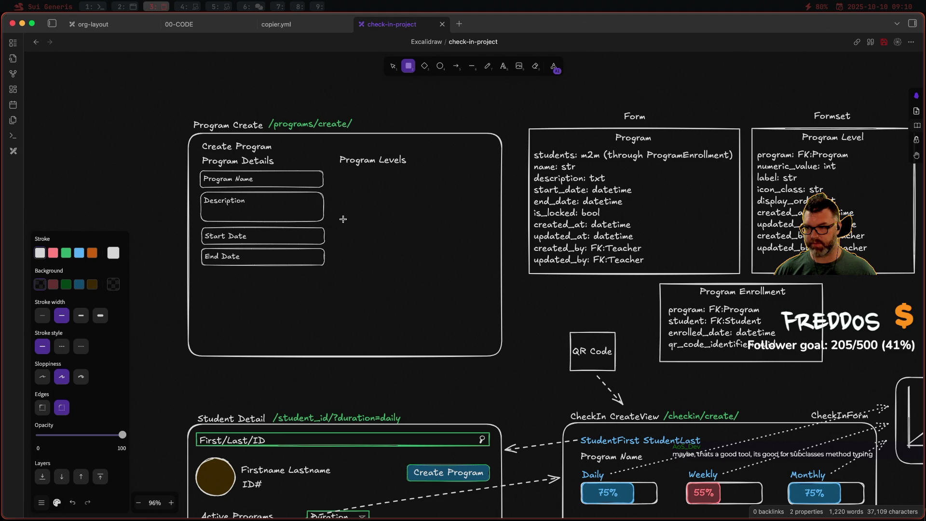
{"action": "key", "text": "Escape"}
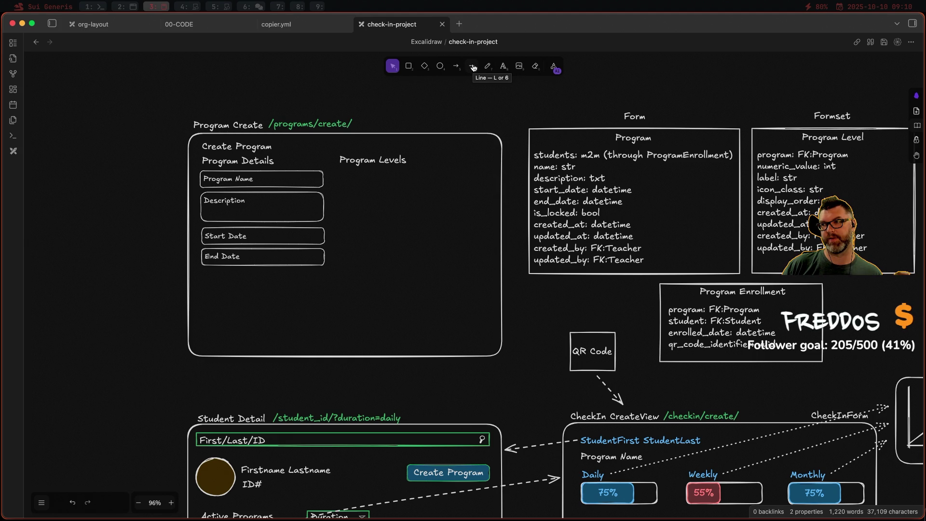
{"action": "left_click", "coordinate": [472, 68]}
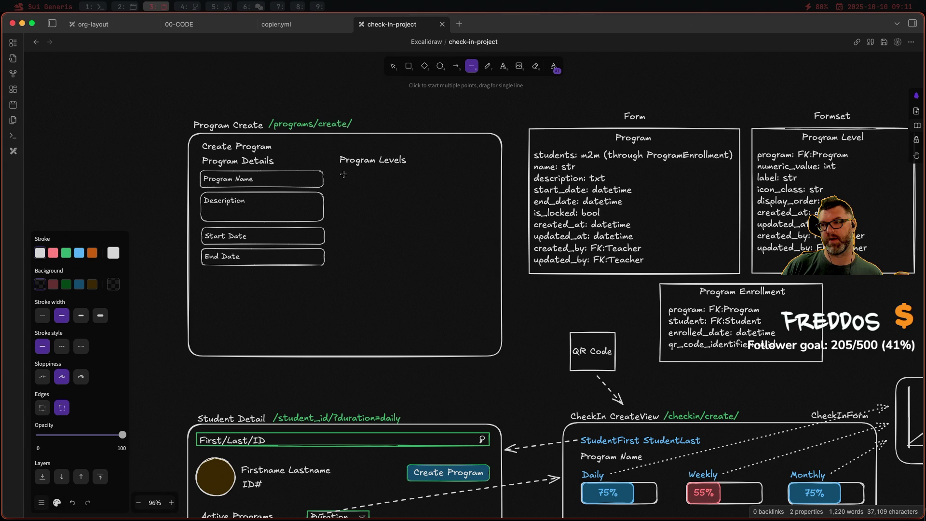
{"action": "scroll", "coordinate": [348, 174], "scroll_direction": "up", "scroll_amount": 5}
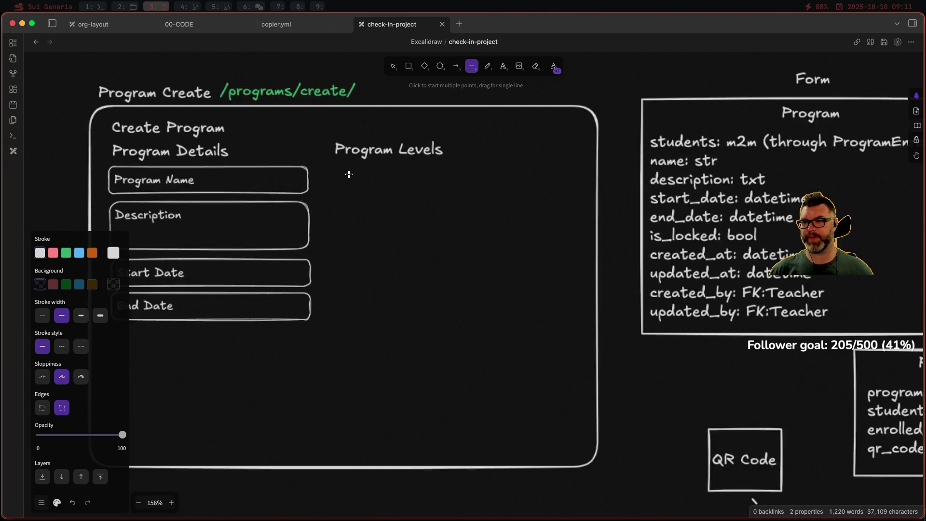
{"action": "scroll", "coordinate": [354, 174], "scroll_direction": "down", "scroll_amount": 3}
{"action": "left_click", "coordinate": [409, 67]}
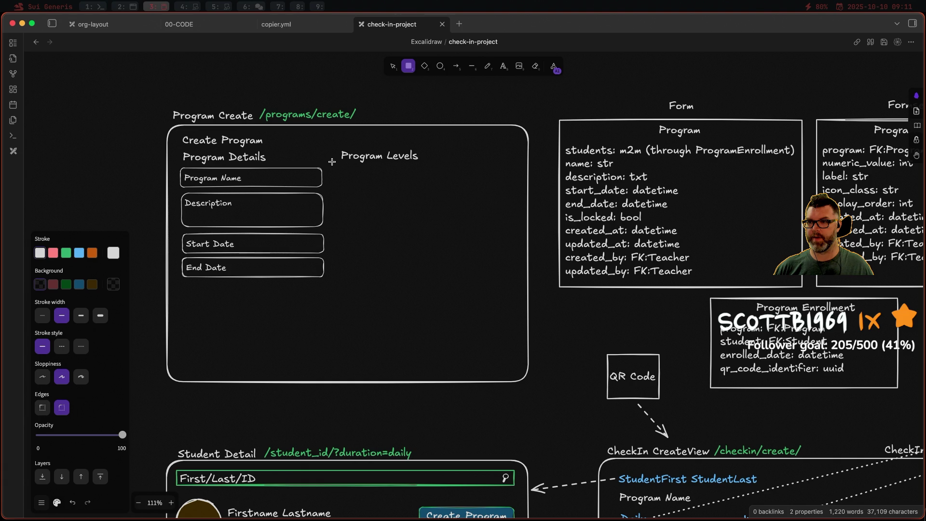
- Draw a sharp-edged rectangle around the Program Details fields and pull its right edge in slightly
{"action": "mouse_move", "coordinate": [332, 162]}
{"action": "left_mouse_down"}
{"action": "mouse_move", "coordinate": [309, 313]}
{"action": "mouse_move", "coordinate": [200, 321]}
{"action": "mouse_move", "coordinate": [172, 286]}
{"action": "left_mouse_up"}
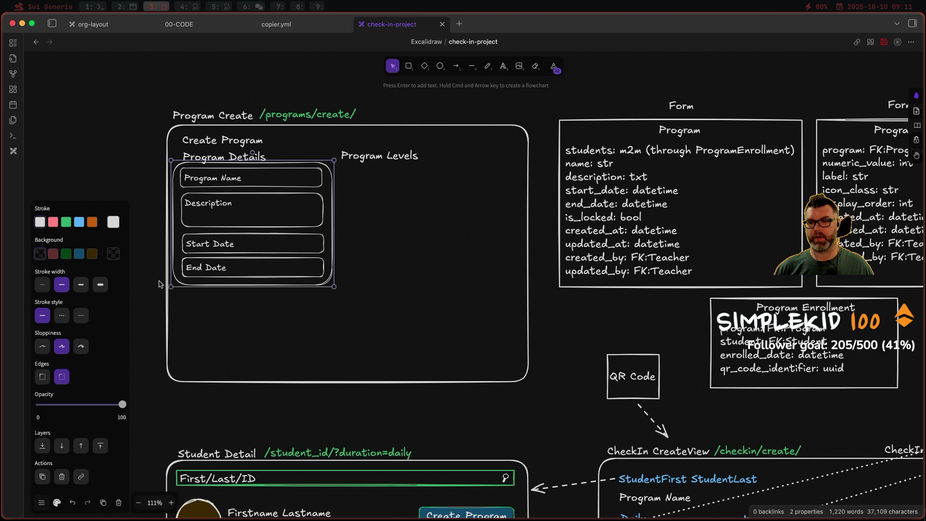
{"action": "left_click", "coordinate": [43, 377]}
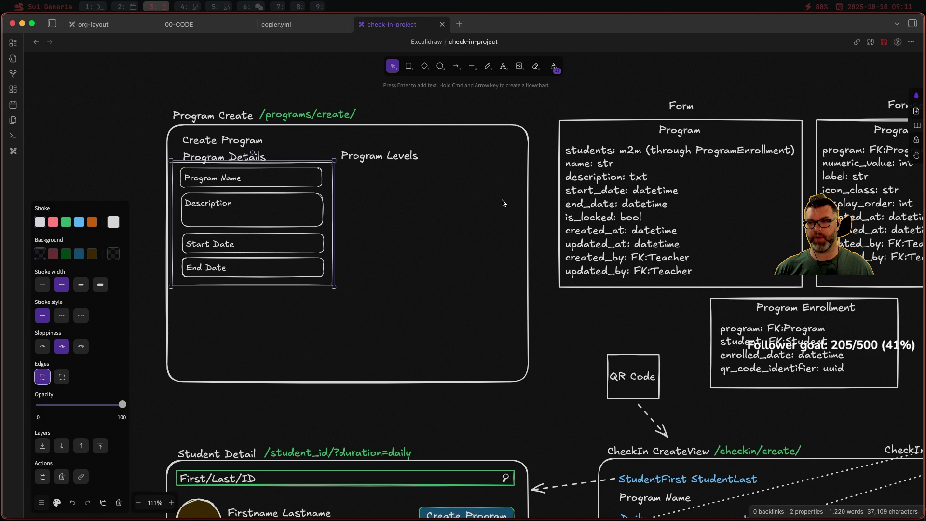
{"action": "left_click_drag", "start_coordinate": [172, 211], "coordinate": [175, 211]}
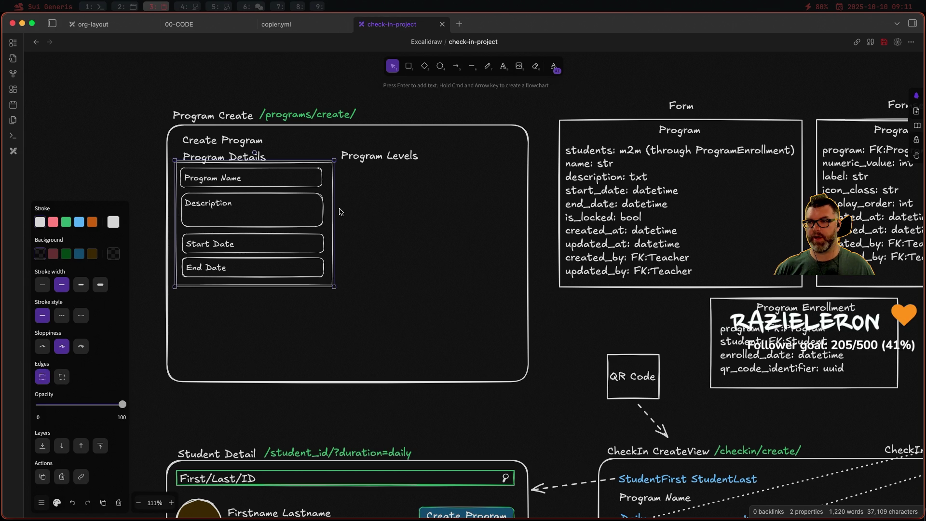
{"action": "left_click_drag", "start_coordinate": [334, 210], "coordinate": [330, 209]}
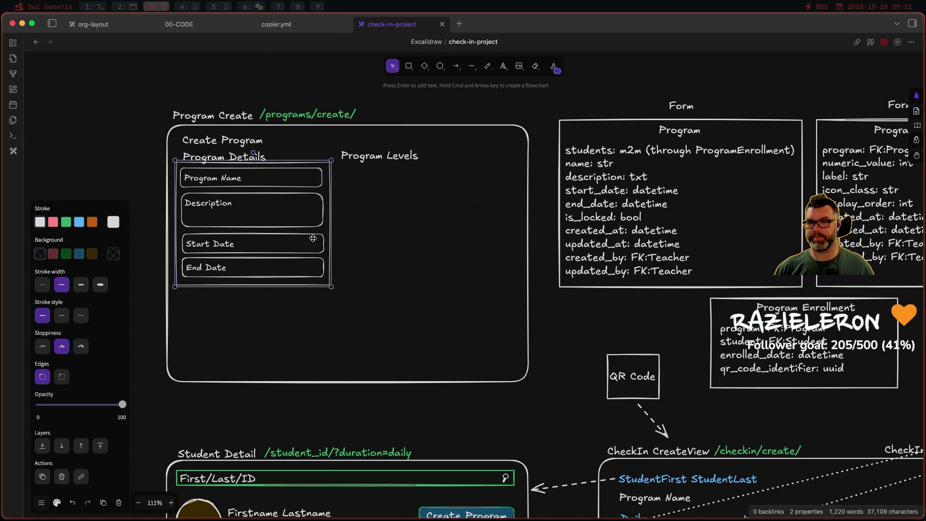
{"action": "left_click", "coordinate": [270, 333]}
- Nudge the Program Details heading up and set the Create Program title font size to L
{"action": "left_click", "coordinate": [233, 154]}
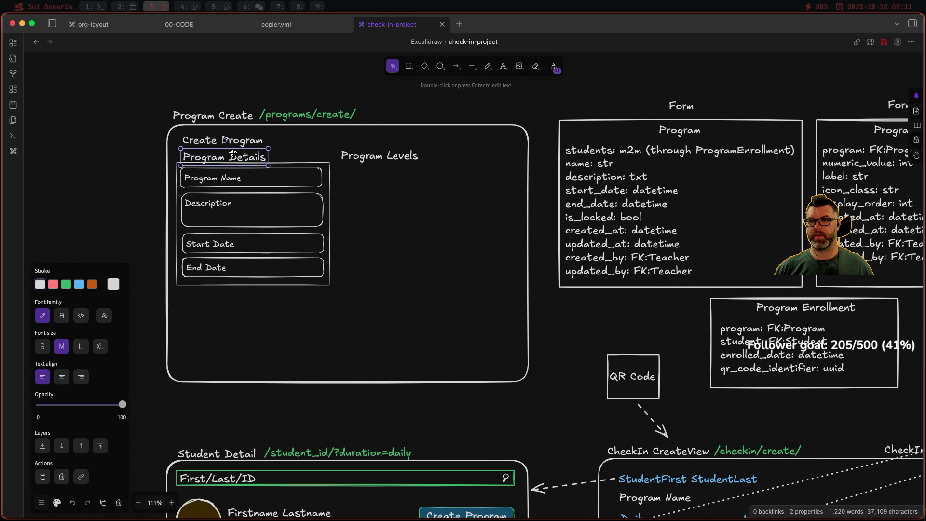
{"action": "left_click_drag", "start_coordinate": [243, 156], "coordinate": [237, 136]}
{"action": "left_click", "coordinate": [240, 139]}
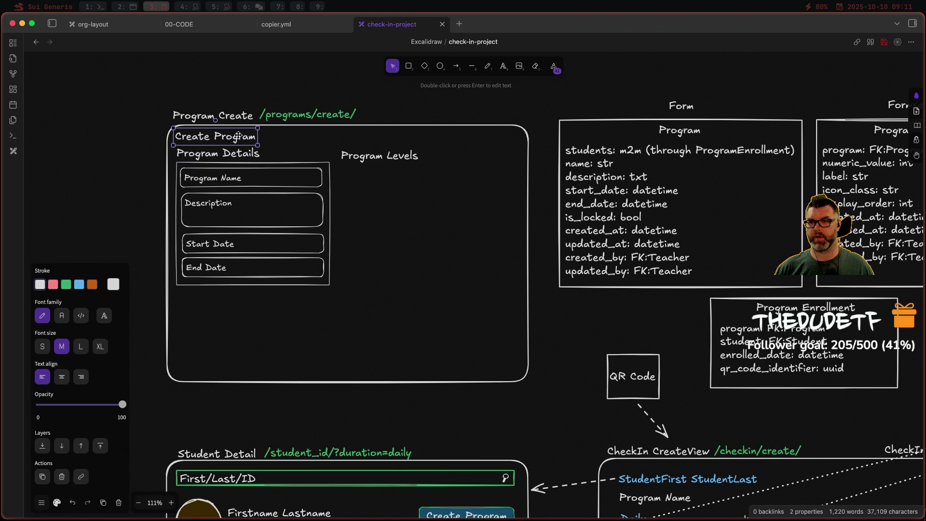
{"action": "left_click", "coordinate": [80, 346]}
{"action": "left_click_drag", "start_coordinate": [239, 138], "coordinate": [237, 137]}
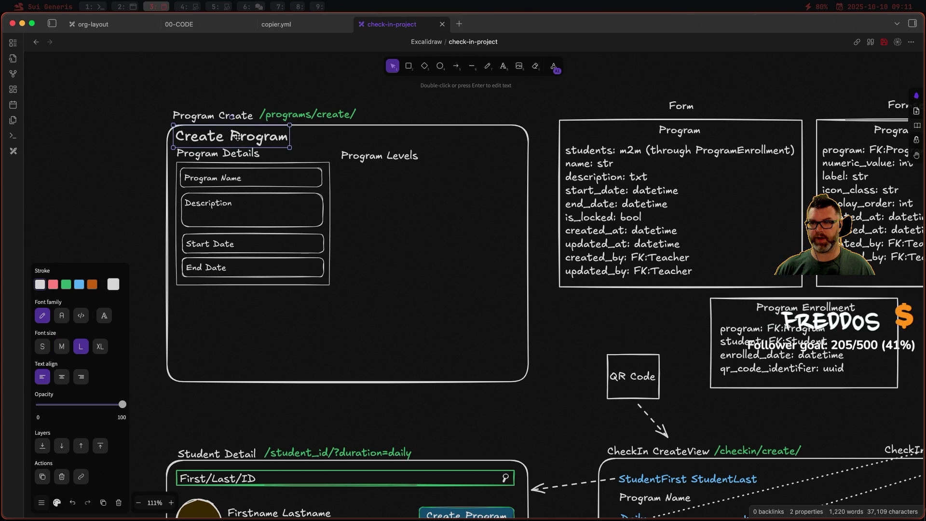
{"action": "left_click", "coordinate": [249, 87]}
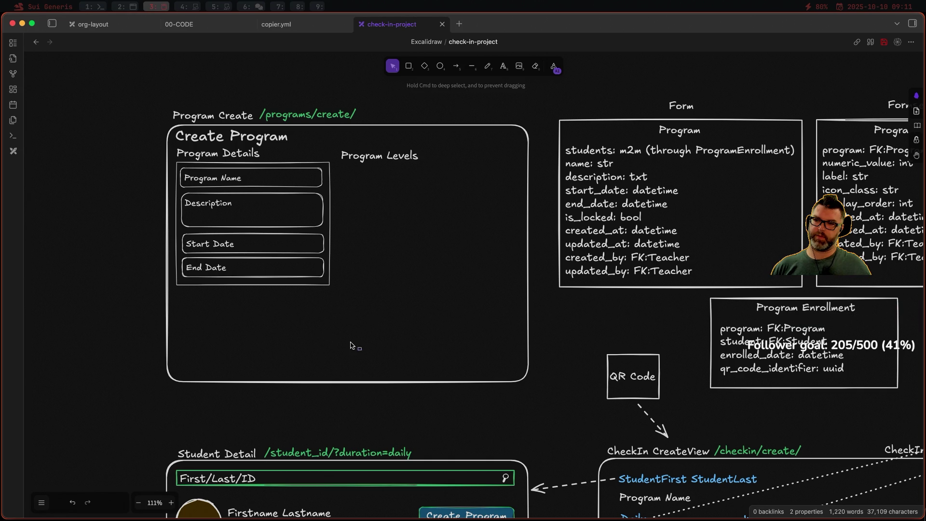
- Move the Program Details box and fields down, and reposition the Create Program title slightly
{"action": "mouse_move", "coordinate": [362, 351]}
{"action": "left_mouse_down"}
{"action": "mouse_move", "coordinate": [180, 210]}
{"action": "mouse_move", "coordinate": [168, 139]}
{"action": "left_mouse_up"}
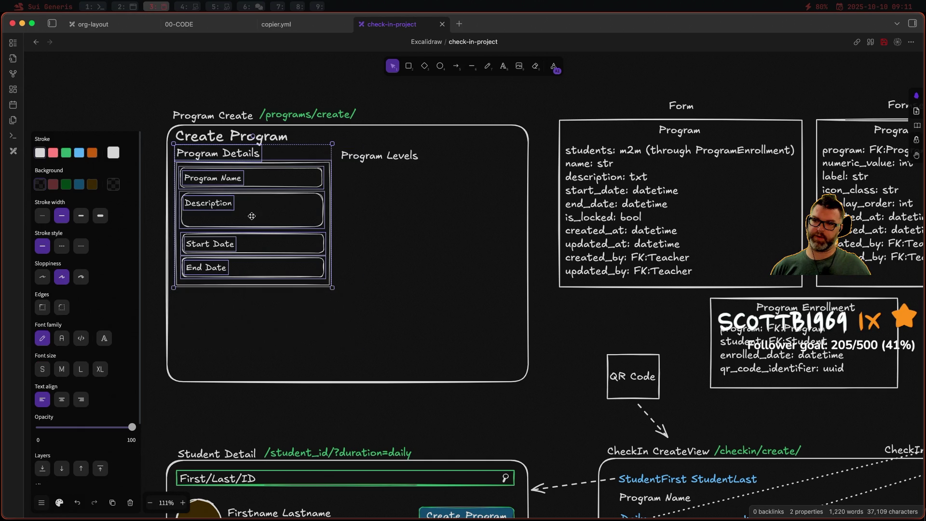
{"action": "left_click_drag", "start_coordinate": [247, 211], "coordinate": [247, 218]}
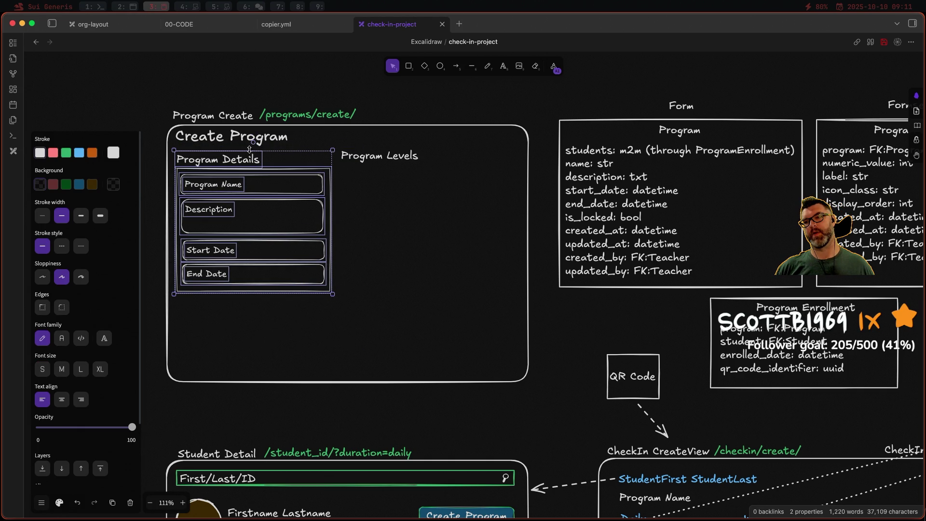
{"action": "left_click_drag", "start_coordinate": [256, 259], "coordinate": [256, 269]}
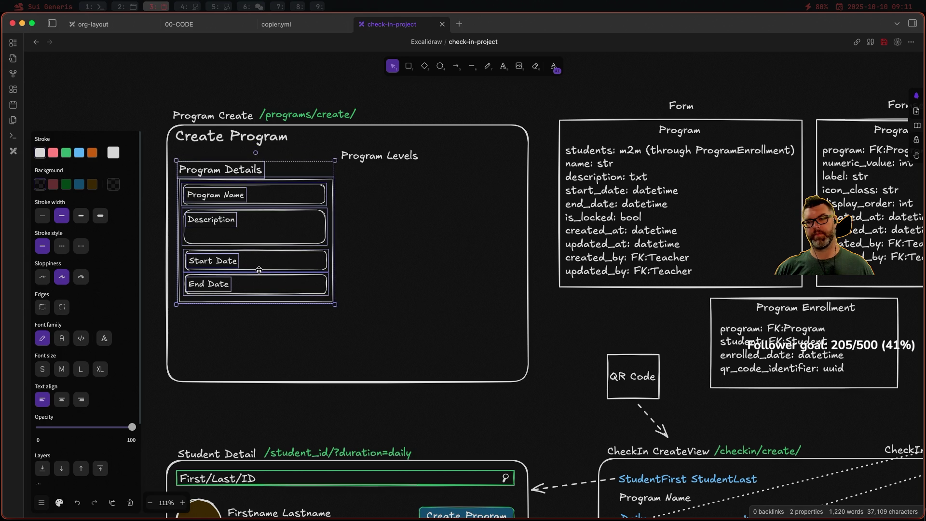
{"action": "left_click", "coordinate": [265, 144]}
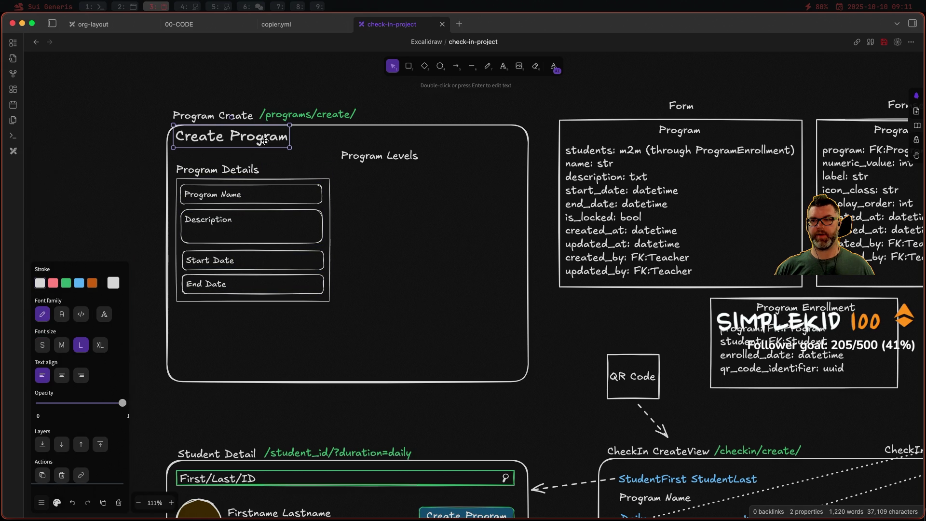
{"action": "left_click_drag", "start_coordinate": [265, 146], "coordinate": [266, 148]}
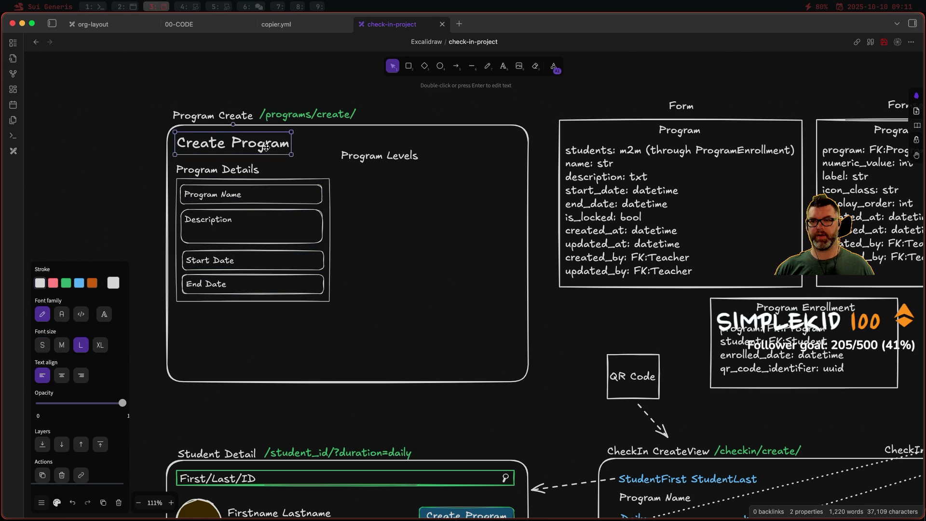
{"action": "key", "text": "Left"}
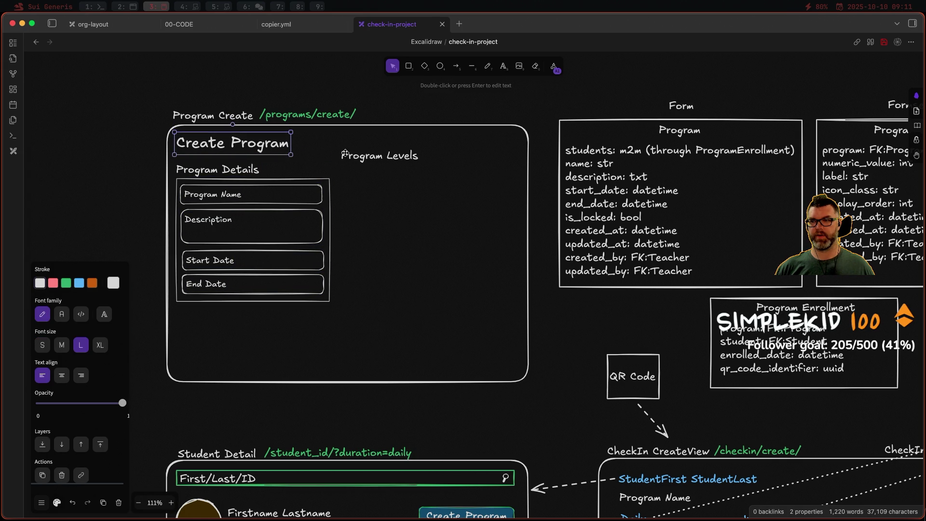
- Move the Program Levels heading down level with Program Details, then select the Program Details group
{"action": "left_click", "coordinate": [362, 157]}
{"action": "left_click_drag", "start_coordinate": [368, 161], "coordinate": [369, 170]}
{"action": "left_click_drag", "start_coordinate": [343, 356], "coordinate": [164, 174]}
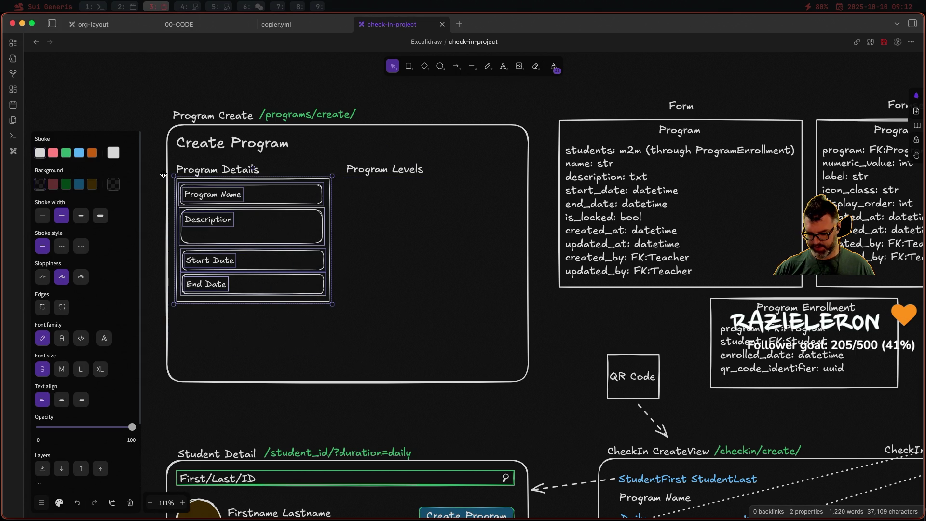
- Paste a copy of the Program Details box and fields under Program Levels, and narrow the frame
{"action": "key", "text": "ctrl+c"}
{"action": "key", "text": "ctrl+v"}
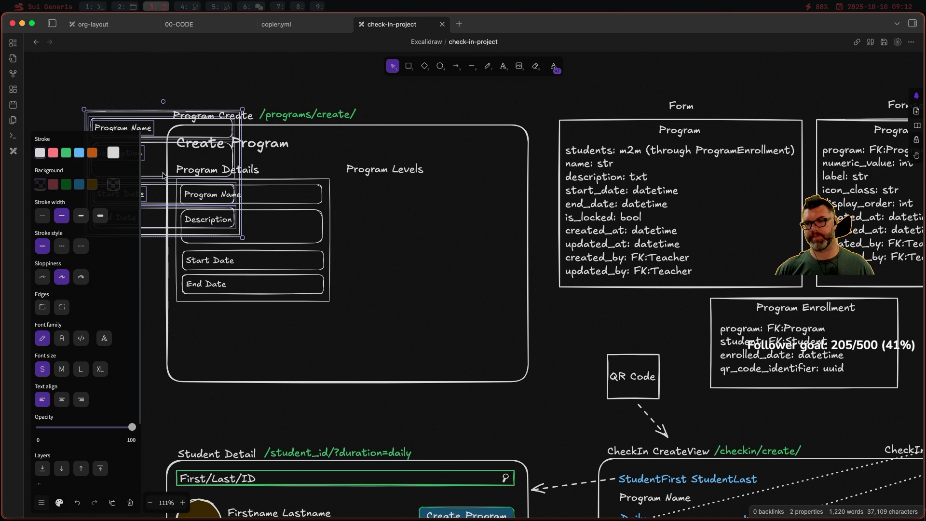
{"action": "mouse_move", "coordinate": [164, 176]}
{"action": "left_mouse_down"}
{"action": "mouse_move", "coordinate": [448, 262]}
{"action": "mouse_move", "coordinate": [423, 246]}
{"action": "mouse_move", "coordinate": [429, 241]}
{"action": "left_mouse_up"}
{"action": "left_click_drag", "start_coordinate": [530, 245], "coordinate": [511, 244]}
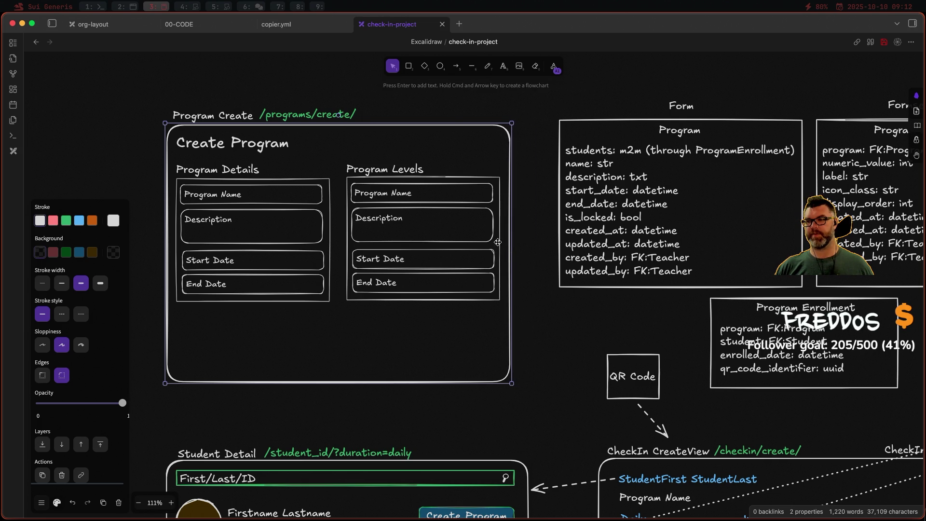
- Delete the copied Program Name label and field box
{"action": "left_click", "coordinate": [393, 196]}
{"action": "left_click", "coordinate": [458, 201]}
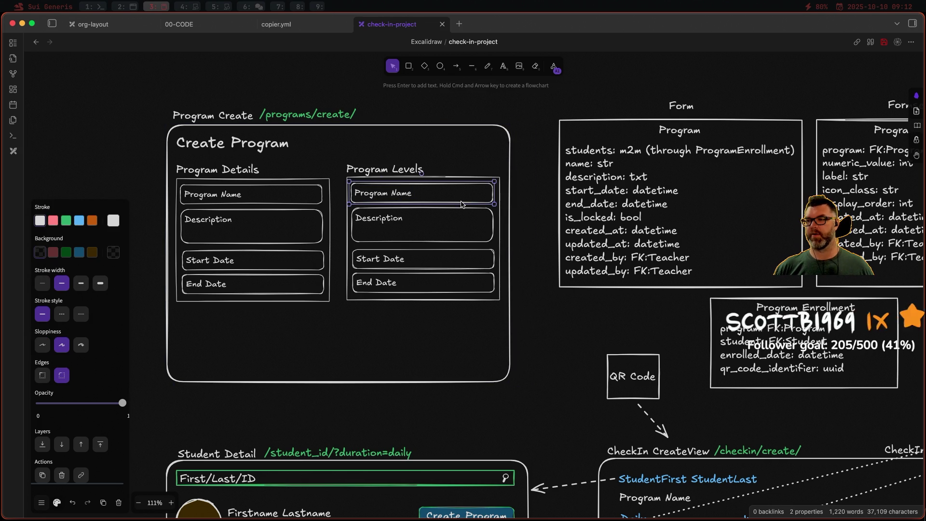
{"action": "left_click", "coordinate": [396, 196]}
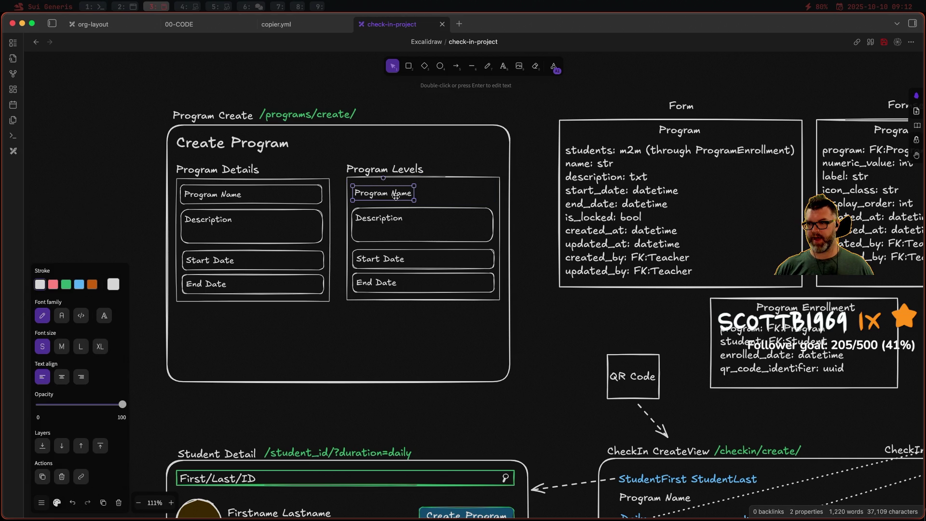
{"action": "key", "text": "Delete"}
- Delete the copied Description, Start Date and End Date boxes and labels under Program Levels
{"action": "left_click", "coordinate": [408, 209]}
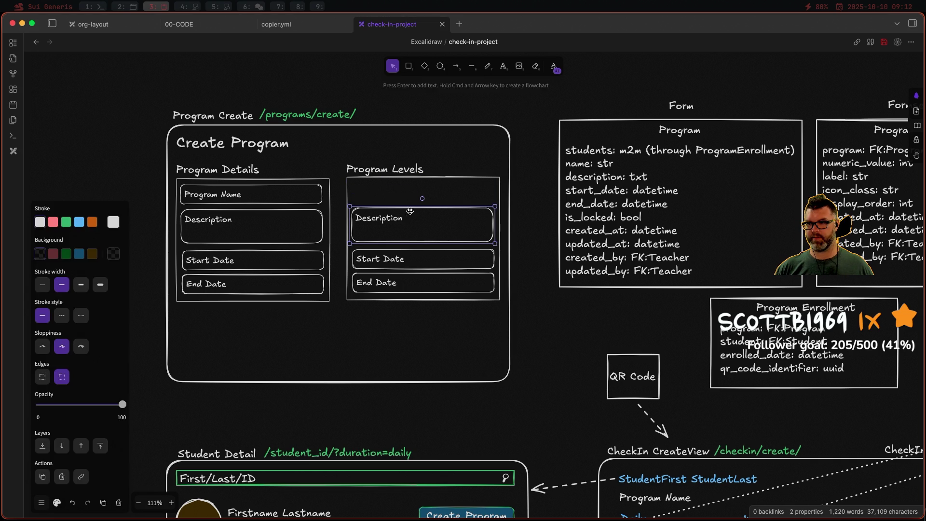
{"action": "key", "text": "Delete"}
{"action": "left_click", "coordinate": [392, 218]}
{"action": "key", "text": "Delete"}
{"action": "left_click", "coordinate": [394, 250]}
{"action": "key", "text": "Delete"}
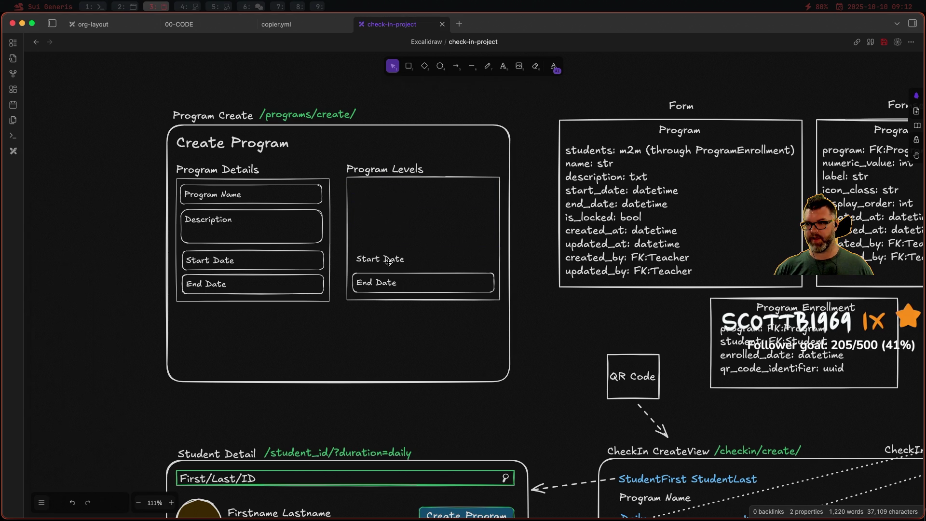
{"action": "left_click", "coordinate": [392, 259]}
{"action": "key", "text": "Delete"}
{"action": "left_click", "coordinate": [386, 280]}
{"action": "key", "text": "Delete"}
{"action": "left_click", "coordinate": [396, 273]}
{"action": "key", "text": "Delete"}
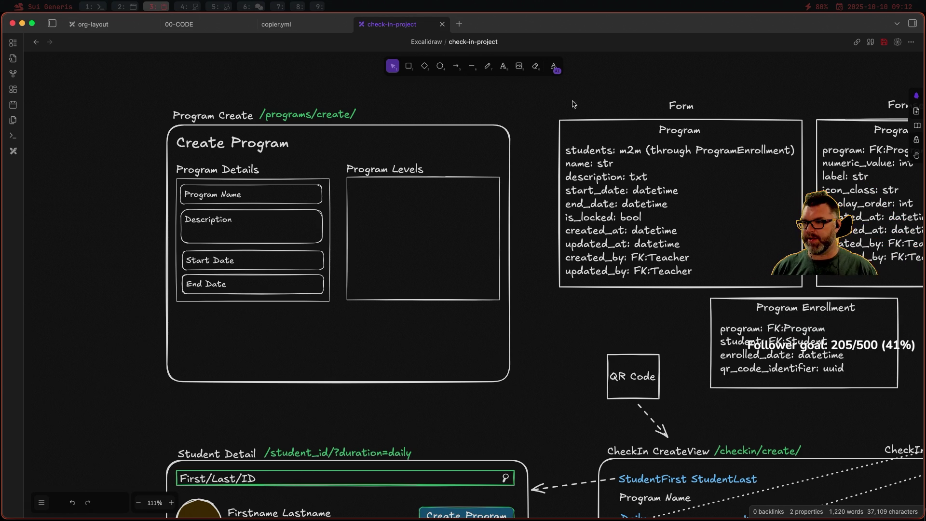
- Move the Program Levels heading and box below the Program Details box
{"action": "left_click_drag", "start_coordinate": [338, 151], "coordinate": [507, 350]}
{"action": "left_click_drag", "start_coordinate": [399, 174], "coordinate": [230, 315]}
{"action": "left_click", "coordinate": [343, 241]}
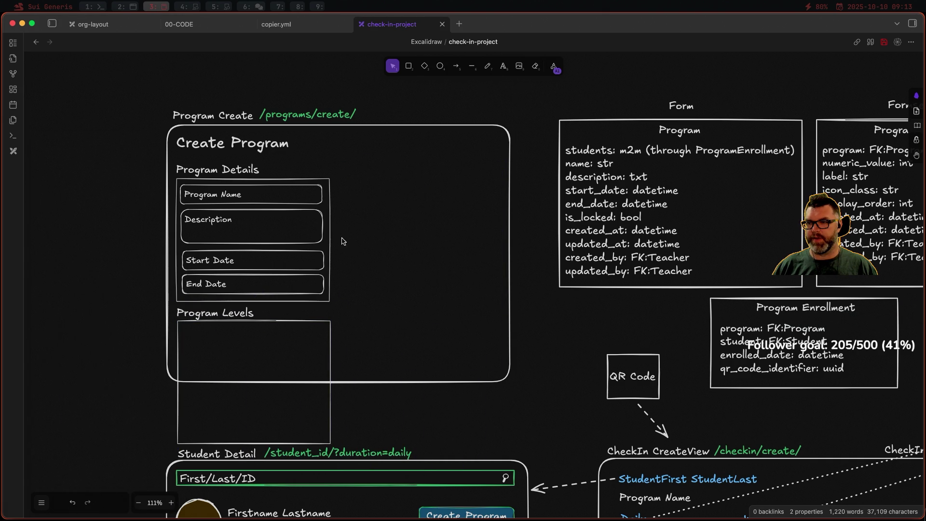
- Stretch the Program Details box across the form and widen the outer Create Program frame
{"action": "left_click", "coordinate": [328, 232]}
{"action": "left_click_drag", "start_coordinate": [329, 232], "coordinate": [502, 236]}
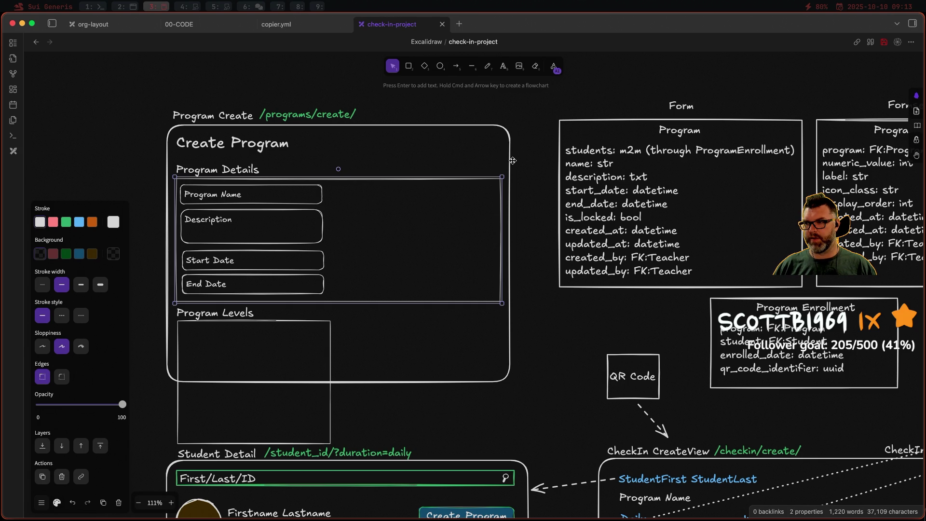
{"action": "left_click", "coordinate": [512, 161]}
{"action": "left_click_drag", "start_coordinate": [510, 158], "coordinate": [531, 161]}
{"action": "key", "text": "Right"}
{"action": "key", "text": "Right"}
{"action": "key", "text": "Right"}
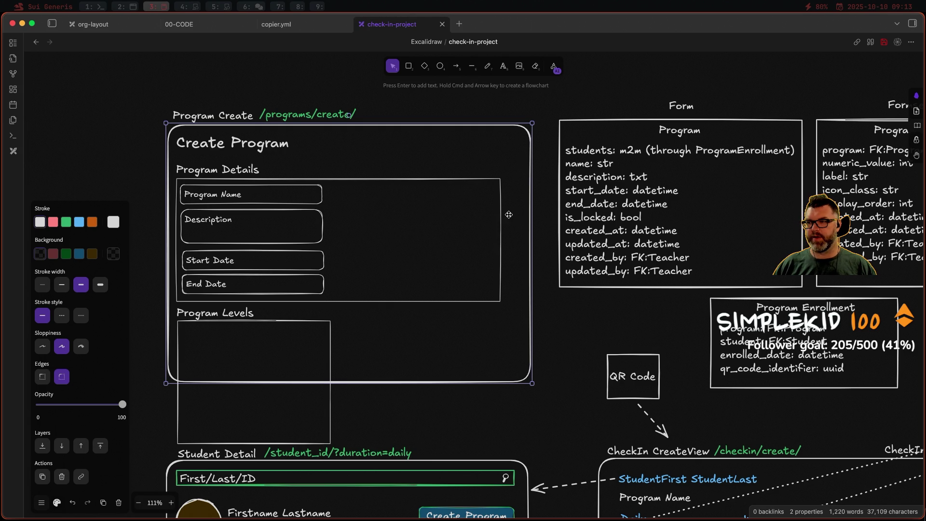
{"action": "key", "text": "Escape"}
{"action": "left_click", "coordinate": [500, 215]}
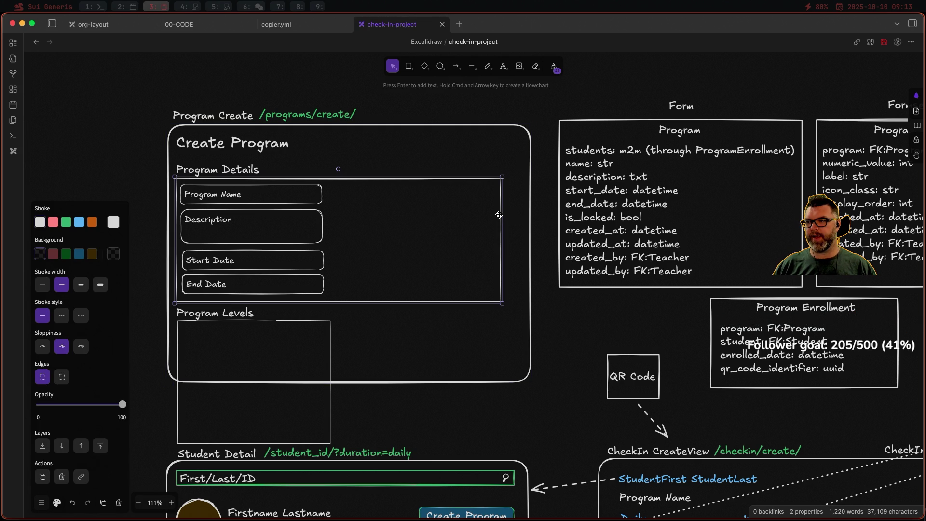
{"action": "left_click_drag", "start_coordinate": [503, 217], "coordinate": [524, 218]}
{"action": "key", "text": "Escape"}
- Move the Start Date and End Date fields into a right-hand column
{"action": "left_click", "coordinate": [273, 211]}
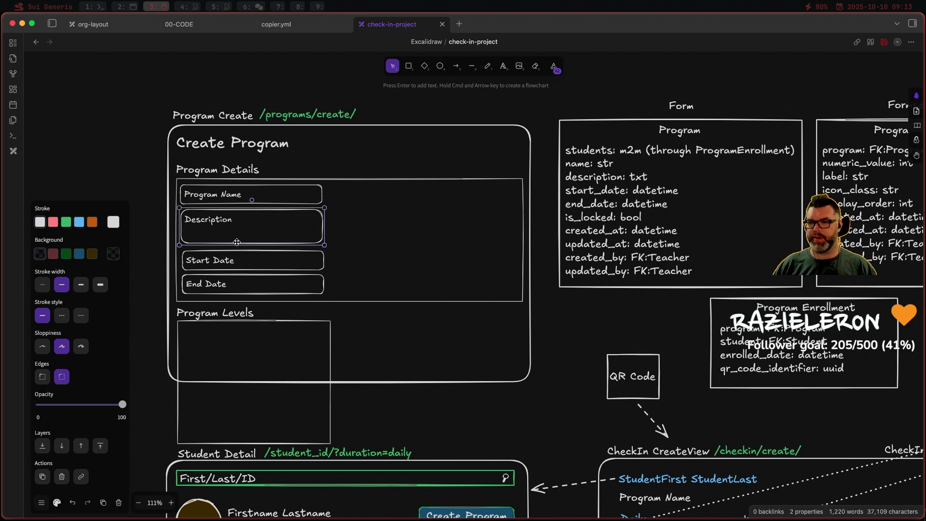
{"action": "left_click", "coordinate": [250, 260]}
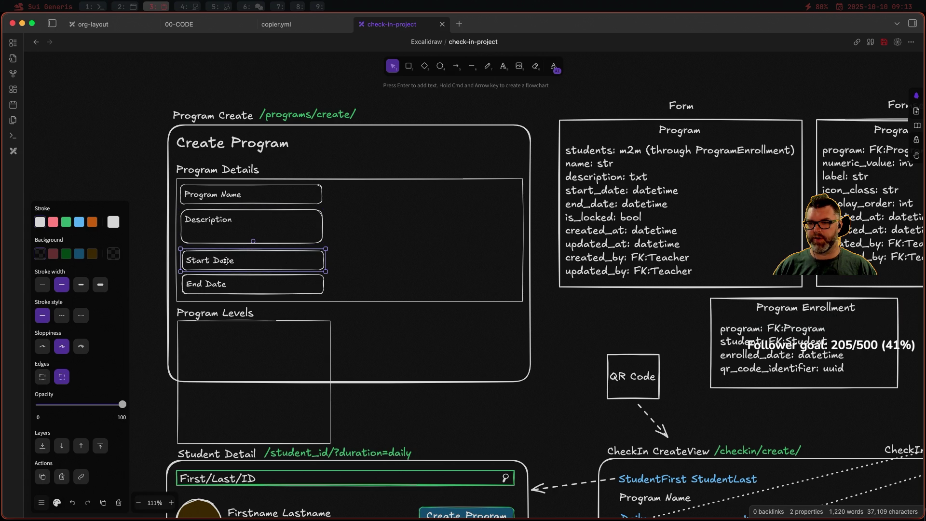
{"action": "mouse_move", "coordinate": [365, 293]}
{"action": "left_mouse_down"}
{"action": "mouse_move", "coordinate": [147, 254]}
{"action": "mouse_move", "coordinate": [146, 243]}
{"action": "left_mouse_up"}
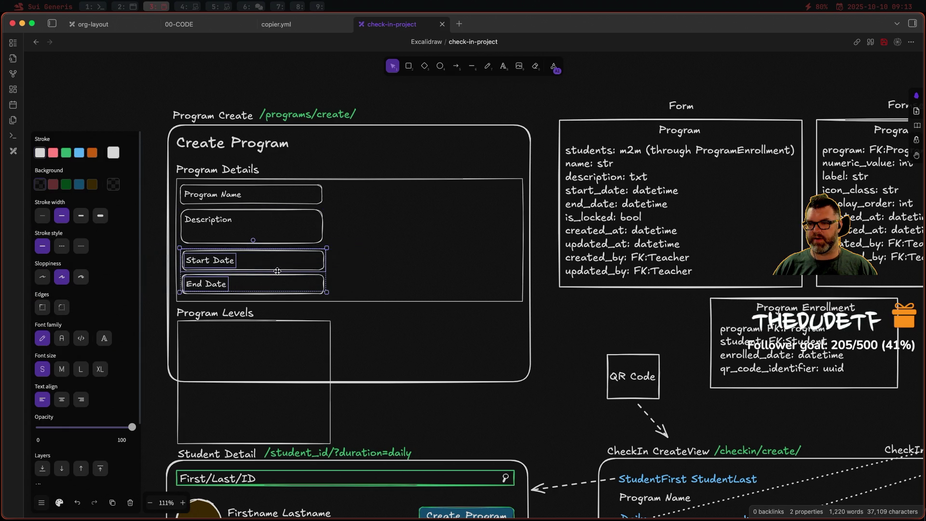
{"action": "left_click_drag", "start_coordinate": [313, 263], "coordinate": [432, 236]}
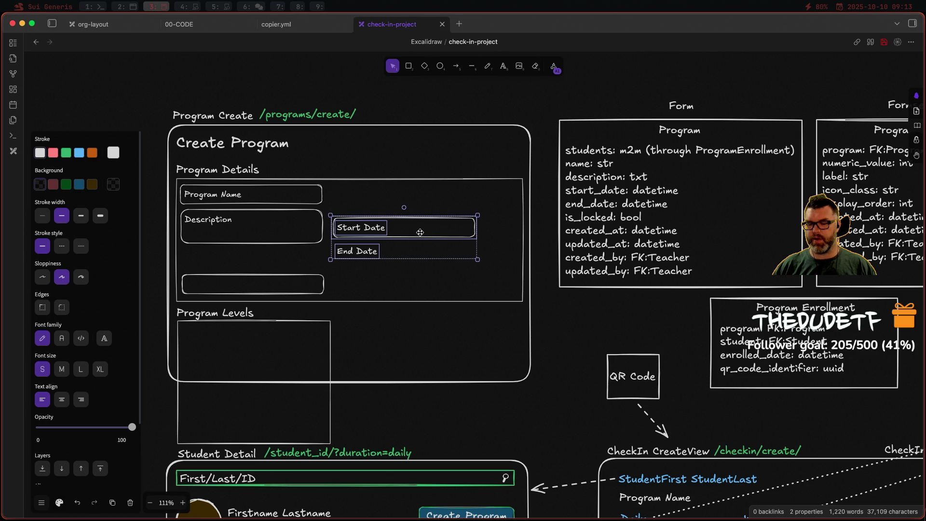
{"action": "key", "text": "super+z"}
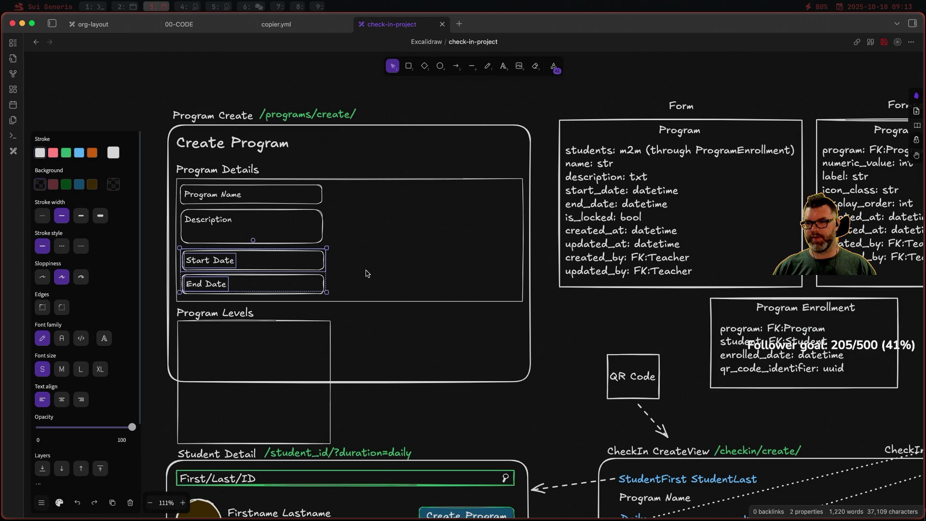
{"action": "mouse_move", "coordinate": [363, 298]}
{"action": "left_mouse_down"}
{"action": "mouse_move", "coordinate": [291, 296]}
{"action": "mouse_move", "coordinate": [130, 262]}
{"action": "mouse_move", "coordinate": [129, 243]}
{"action": "left_mouse_up"}
{"action": "mouse_move", "coordinate": [279, 262]}
{"action": "left_mouse_down"}
{"action": "mouse_move", "coordinate": [344, 254]}
{"action": "mouse_move", "coordinate": [434, 220]}
{"action": "mouse_move", "coordinate": [441, 199]}
{"action": "mouse_move", "coordinate": [469, 202]}
{"action": "left_mouse_up"}
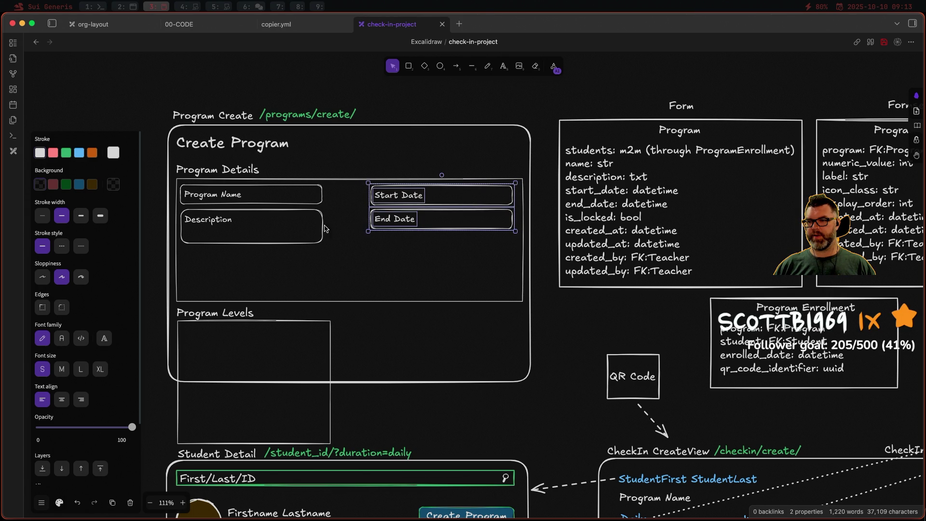
- Shift Program Name and Description slightly right and widen both field boxes
{"action": "left_click", "coordinate": [322, 194]}
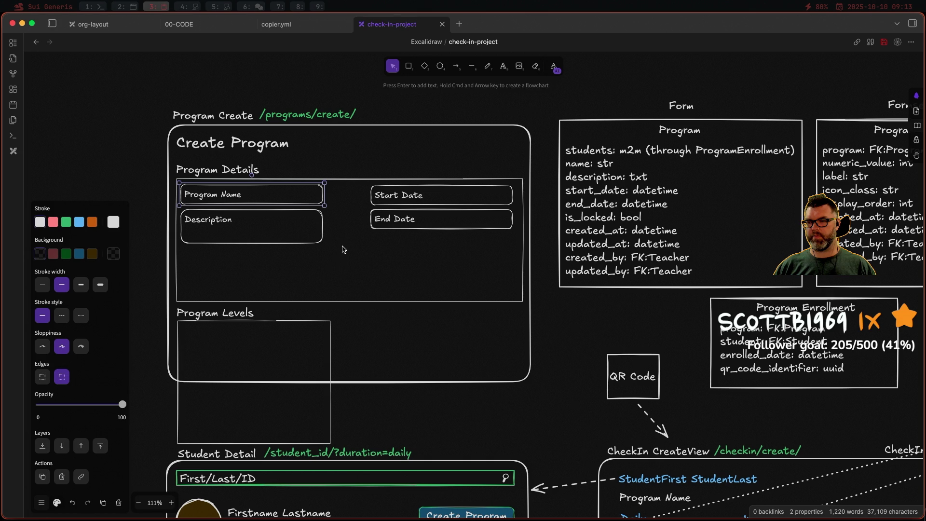
{"action": "left_click_drag", "start_coordinate": [343, 262], "coordinate": [170, 180]}
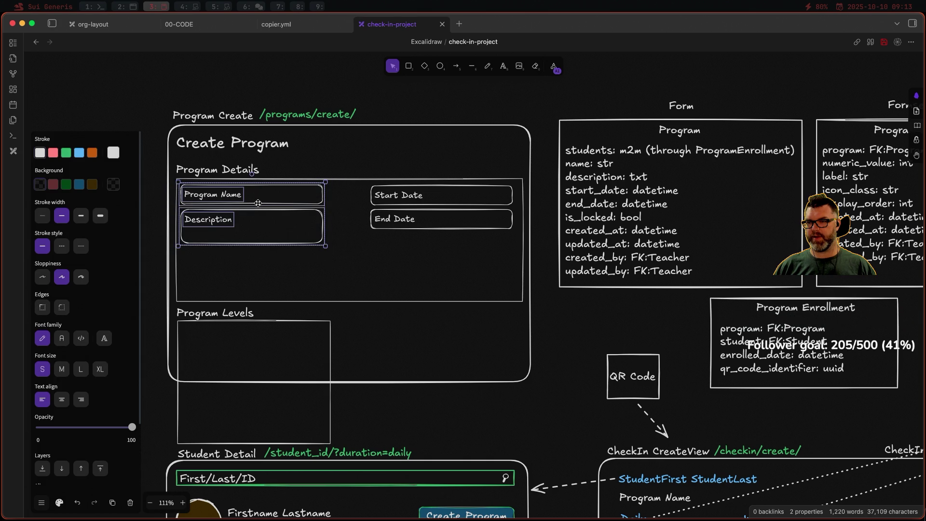
{"action": "left_click_drag", "start_coordinate": [258, 203], "coordinate": [265, 202]}
{"action": "left_click", "coordinate": [467, 259]}
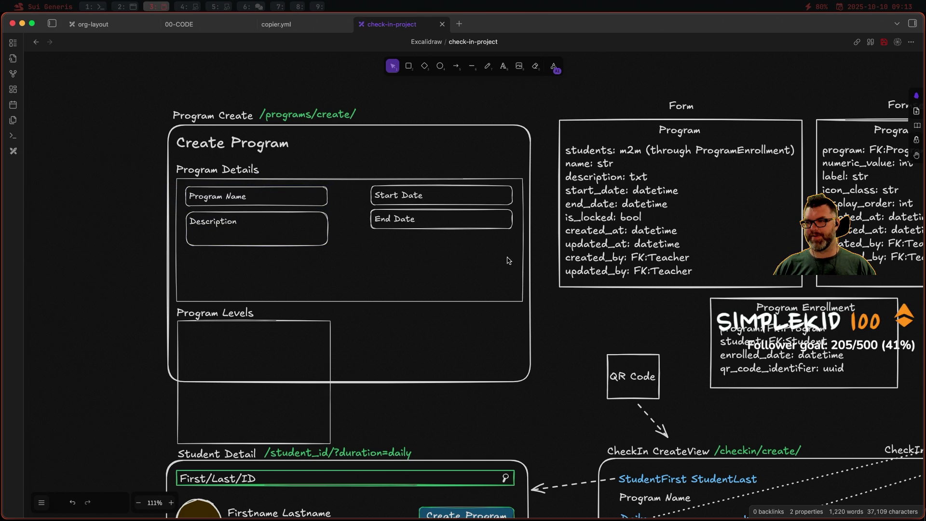
{"action": "left_click", "coordinate": [324, 228]}
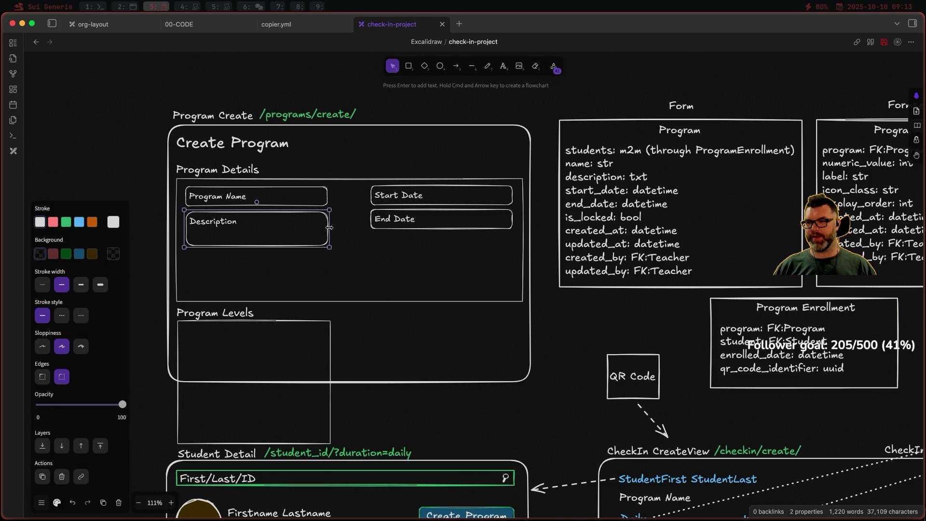
{"action": "left_click_drag", "start_coordinate": [330, 227], "coordinate": [344, 228]}
{"action": "left_click", "coordinate": [325, 195]}
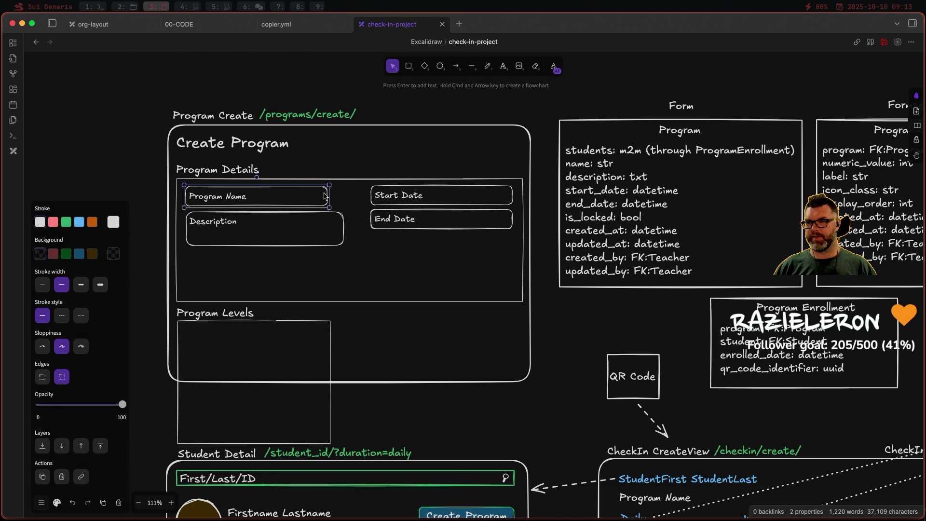
{"action": "mouse_move", "coordinate": [327, 196]}
{"action": "left_mouse_down"}
{"action": "mouse_move", "coordinate": [361, 196]}
{"action": "mouse_move", "coordinate": [364, 219]}
{"action": "mouse_move", "coordinate": [356, 219]}
{"action": "mouse_move", "coordinate": [385, 197]}
{"action": "mouse_move", "coordinate": [379, 221]}
{"action": "left_mouse_up"}
- Shift the Start Date and End Date boxes left toward the first column
{"action": "left_click", "coordinate": [371, 198]}
{"action": "left_click", "coordinate": [371, 218]}
{"action": "left_click", "coordinate": [381, 199]}
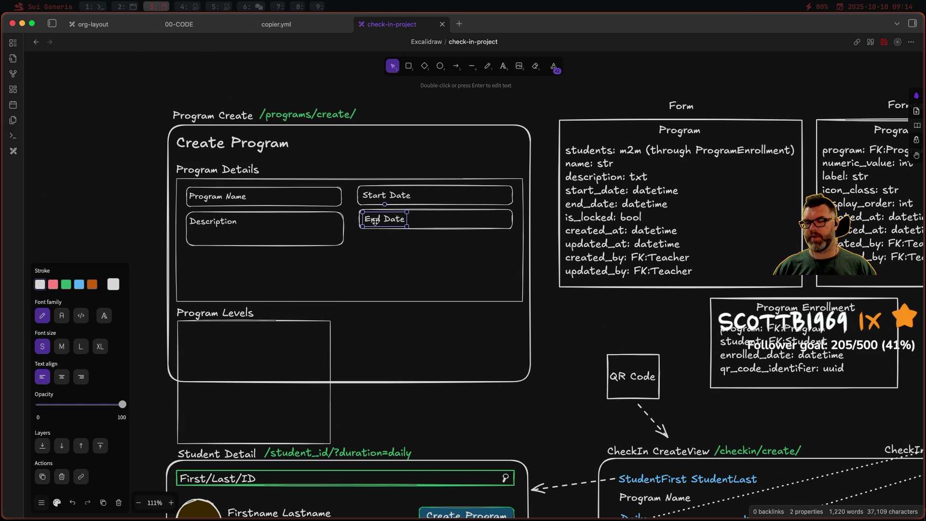
- Shorten the Program Details box so its bottom edge fits the fields
{"action": "left_click", "coordinate": [368, 305]}
{"action": "left_click_drag", "start_coordinate": [373, 302], "coordinate": [379, 256]}
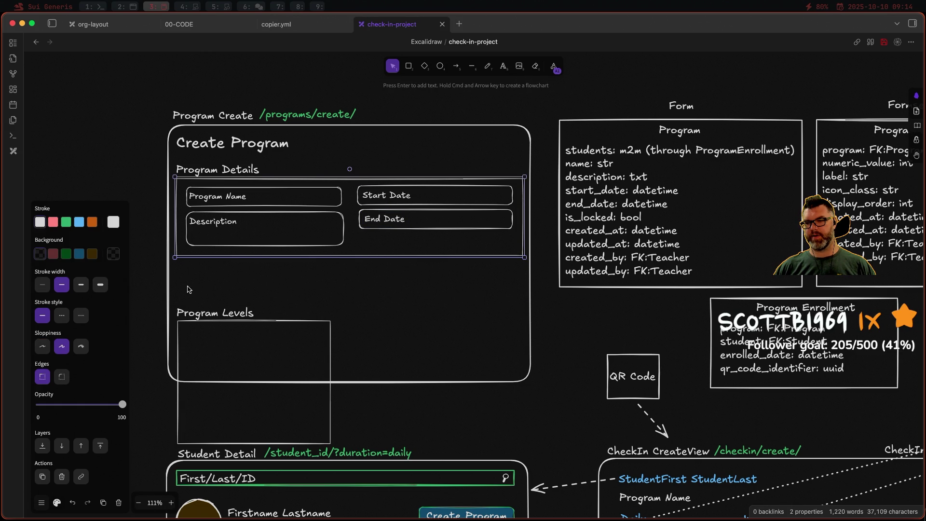
{"action": "mouse_move", "coordinate": [188, 290]}
{"action": "left_mouse_down"}
{"action": "mouse_move", "coordinate": [252, 386]}
{"action": "mouse_move", "coordinate": [389, 452]}
{"action": "left_mouse_up"}
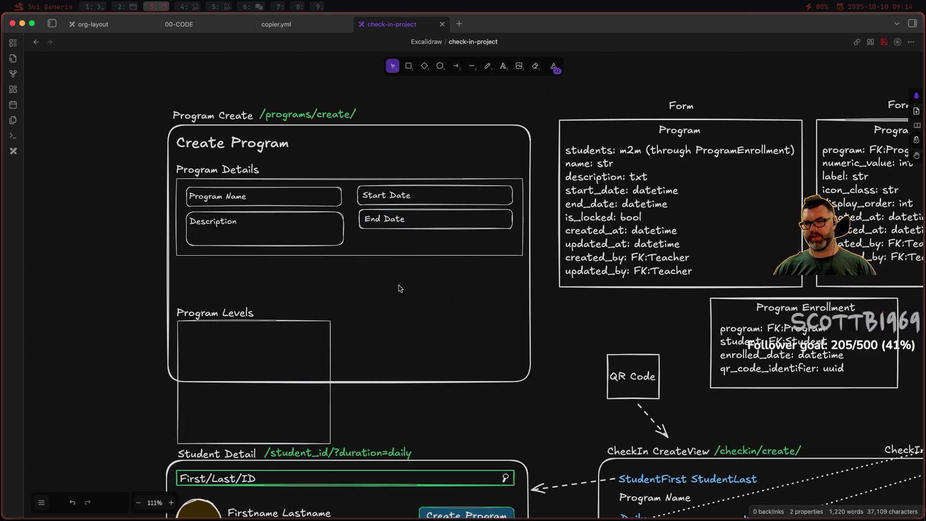
- Move Program Levels up beneath Program Details, shorten its box and widen it across the form
{"action": "mouse_move", "coordinate": [390, 297]}
{"action": "left_mouse_down"}
{"action": "mouse_move", "coordinate": [134, 423]}
{"action": "mouse_move", "coordinate": [140, 464]}
{"action": "left_mouse_up"}
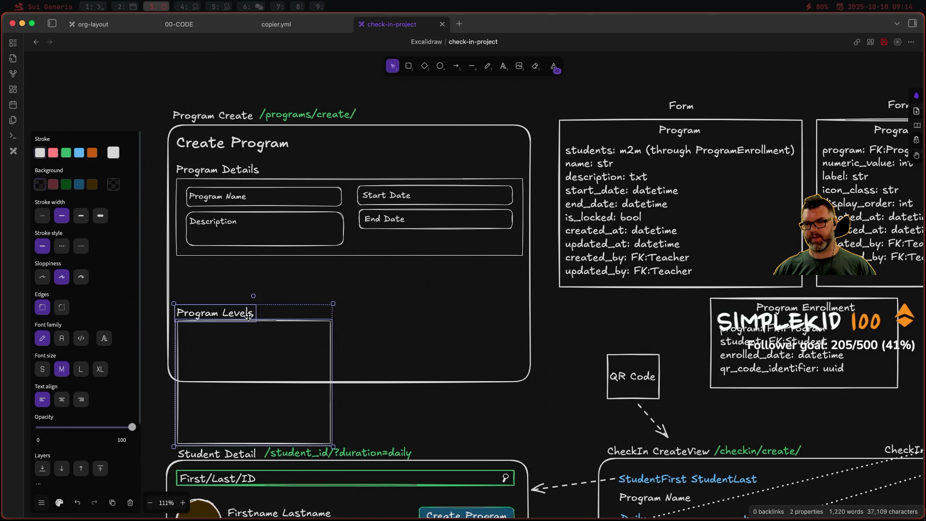
{"action": "mouse_move", "coordinate": [248, 316]}
{"action": "left_mouse_down"}
{"action": "mouse_move", "coordinate": [256, 266]}
{"action": "mouse_move", "coordinate": [247, 270]}
{"action": "left_mouse_up"}
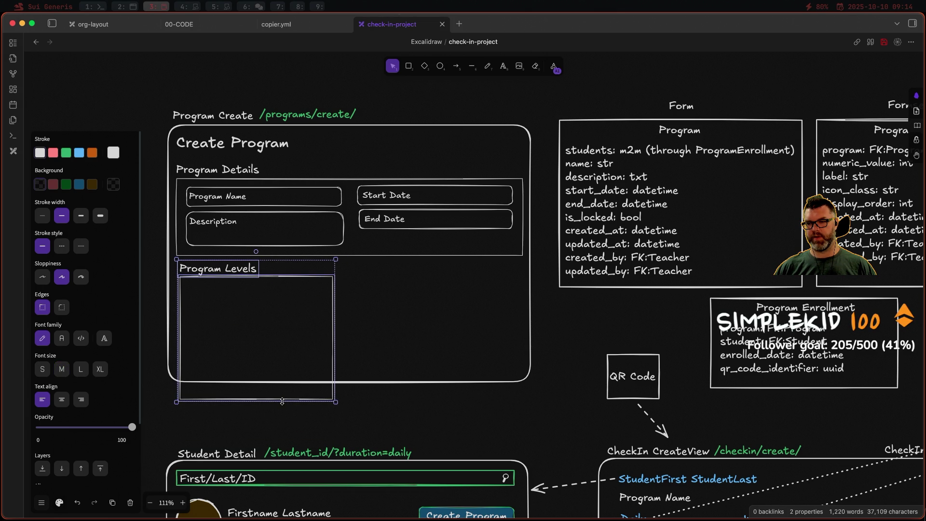
{"action": "left_click", "coordinate": [291, 429]}
{"action": "left_click", "coordinate": [285, 397]}
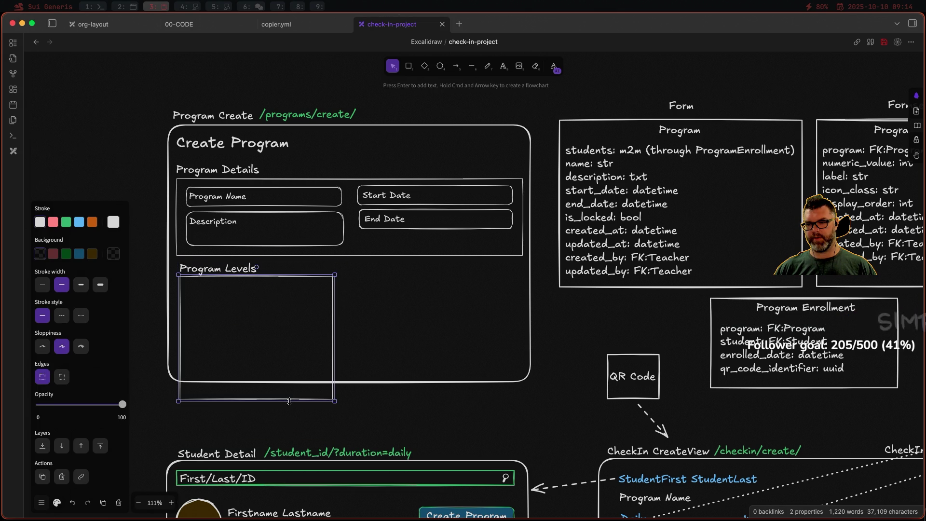
{"action": "left_click_drag", "start_coordinate": [285, 398], "coordinate": [294, 377]}
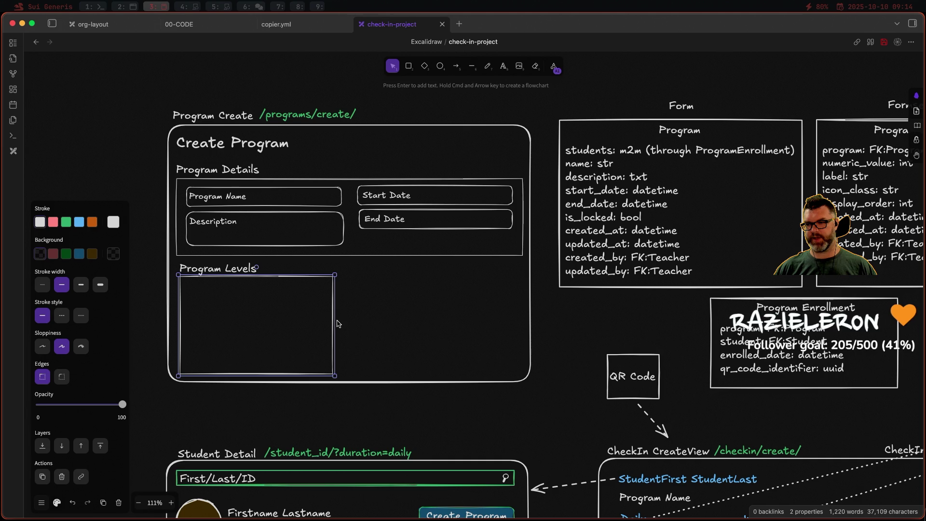
{"action": "left_click_drag", "start_coordinate": [338, 319], "coordinate": [525, 316]}
{"action": "left_click", "coordinate": [293, 79]}
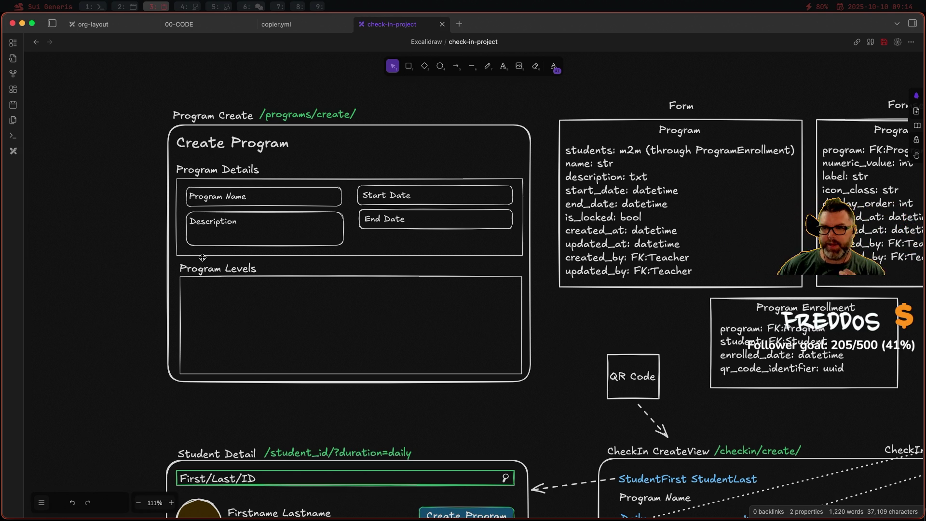
- Nudge the Program Levels section left and adjust its box's right edge
{"action": "mouse_move", "coordinate": [174, 258]}
{"action": "left_mouse_down"}
{"action": "mouse_move", "coordinate": [493, 358]}
{"action": "mouse_move", "coordinate": [547, 393]}
{"action": "left_mouse_up"}
{"action": "left_click_drag", "start_coordinate": [203, 305], "coordinate": [200, 305]}
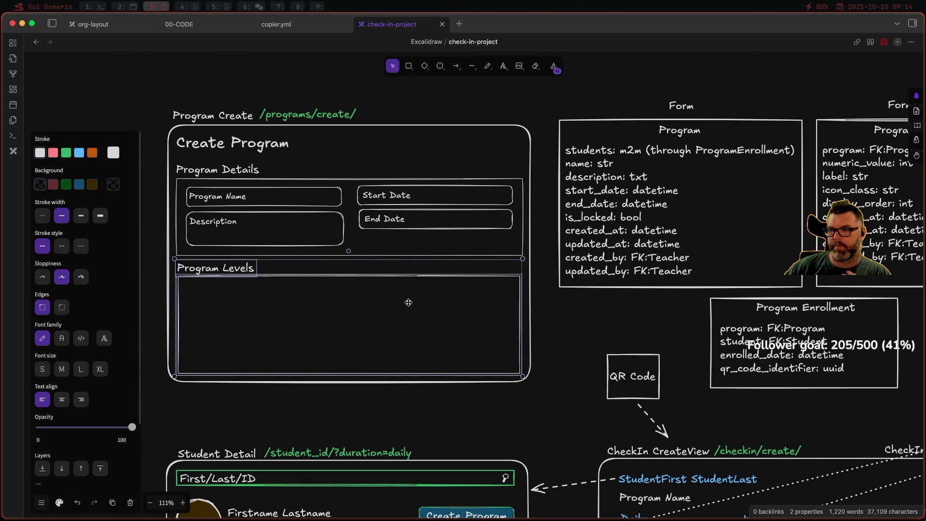
{"action": "left_click", "coordinate": [521, 314]}
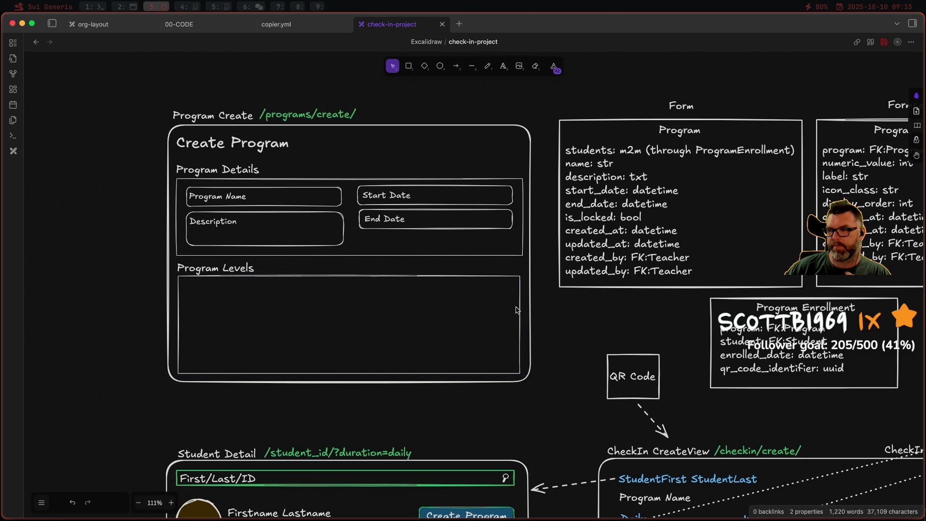
{"action": "left_click_drag", "start_coordinate": [522, 308], "coordinate": [524, 307]}
{"action": "left_click", "coordinate": [558, 320]}
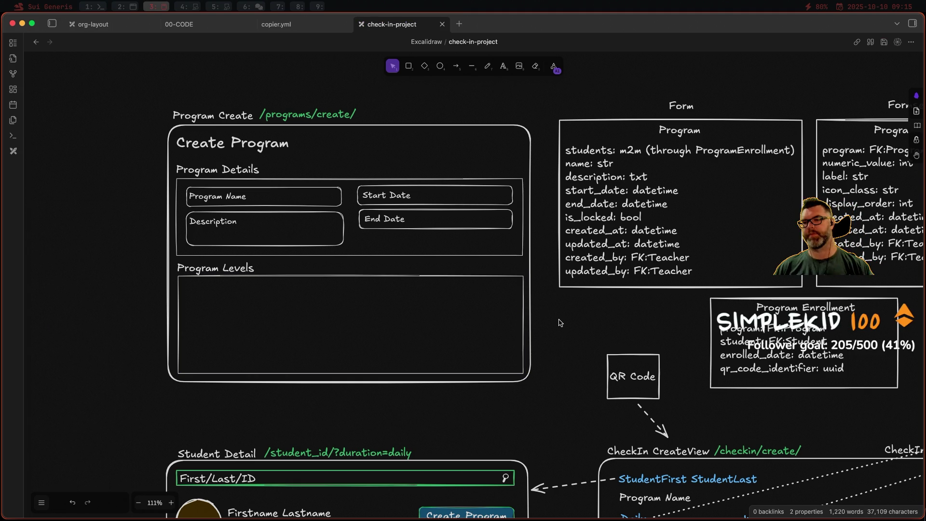
- Extend the outer Create Program frame further down and select the Program Levels box
{"action": "left_click", "coordinate": [394, 383]}
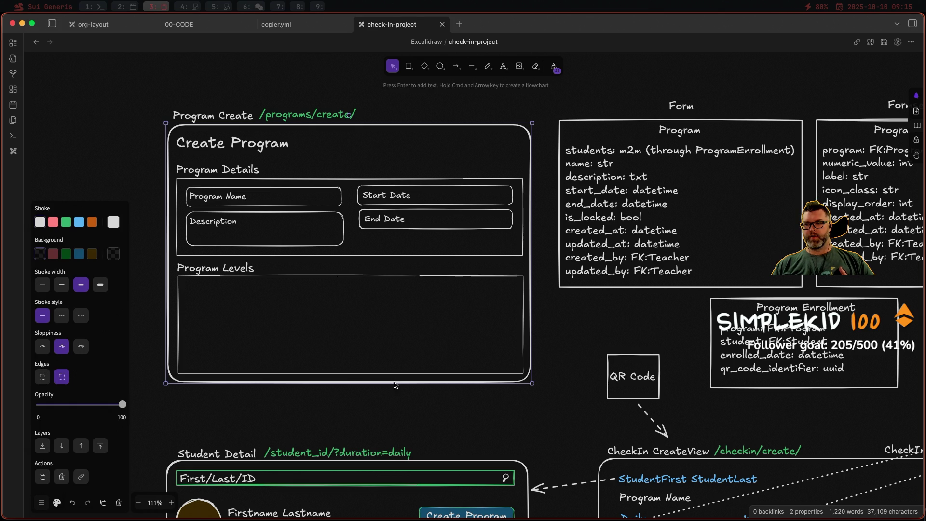
{"action": "left_click_drag", "start_coordinate": [396, 385], "coordinate": [397, 415]}
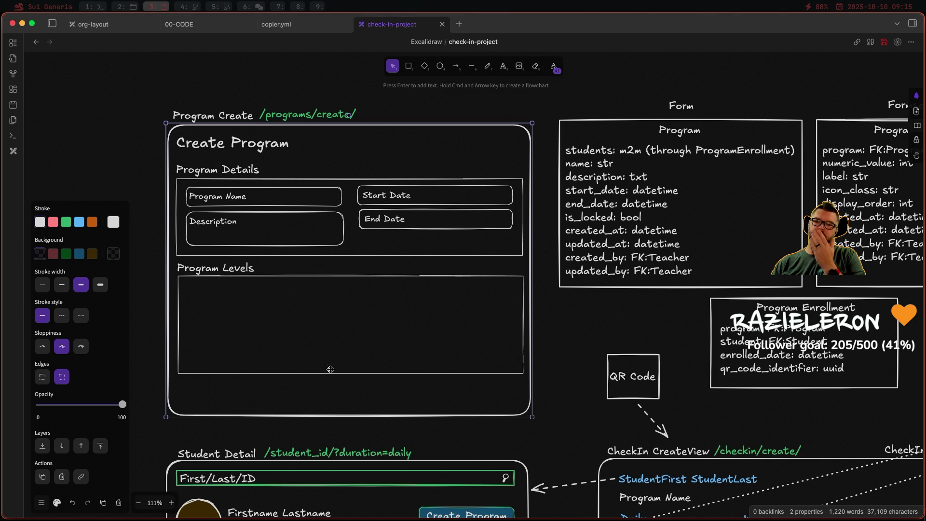
{"action": "left_click", "coordinate": [309, 276]}
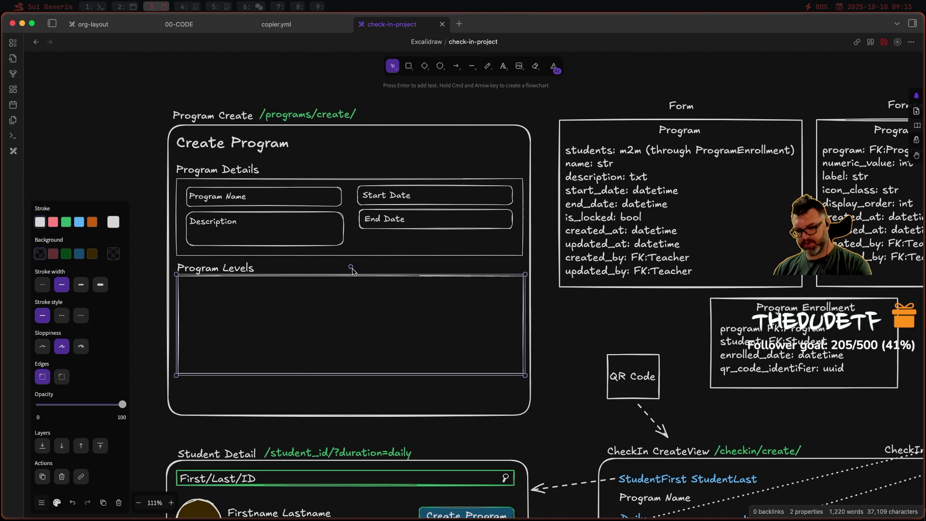
- Delete the outline boxes around Program Levels and Program Details, leaving both sections open
{"action": "key", "text": "Delete"}
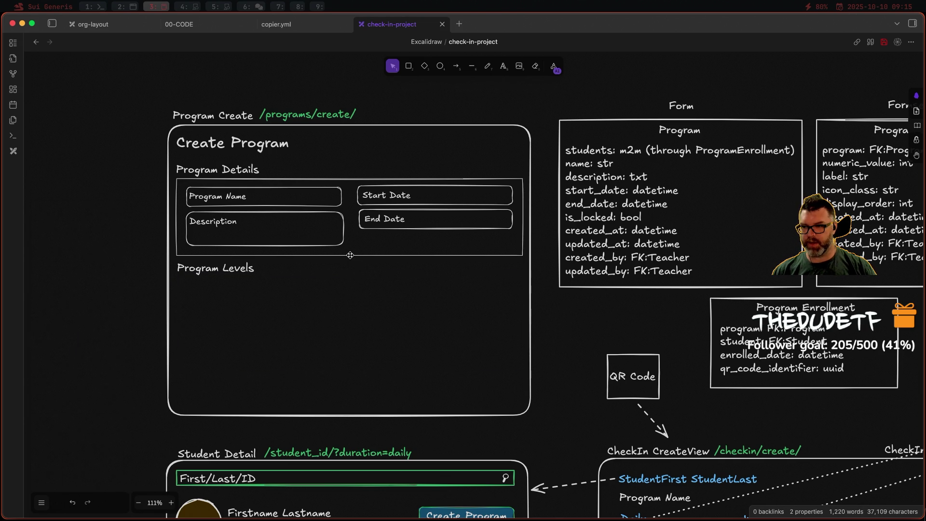
{"action": "left_click", "coordinate": [350, 256]}
{"action": "key", "text": "Delete"}
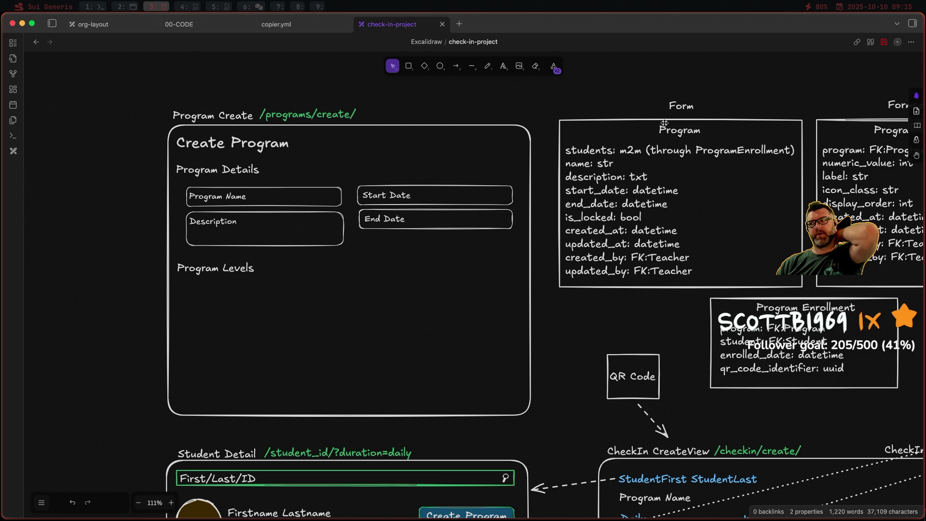
{"action": "mouse_move", "coordinate": [752, 106]}
{"action": "left_mouse_down"}
{"action": "mouse_move", "coordinate": [551, 109]}
{"action": "mouse_move", "coordinate": [389, 157]}
{"action": "mouse_move", "coordinate": [446, 166]}
{"action": "mouse_move", "coordinate": [438, 157]}
{"action": "mouse_move", "coordinate": [529, 153]}
{"action": "mouse_move", "coordinate": [555, 141]}
{"action": "left_mouse_up"}
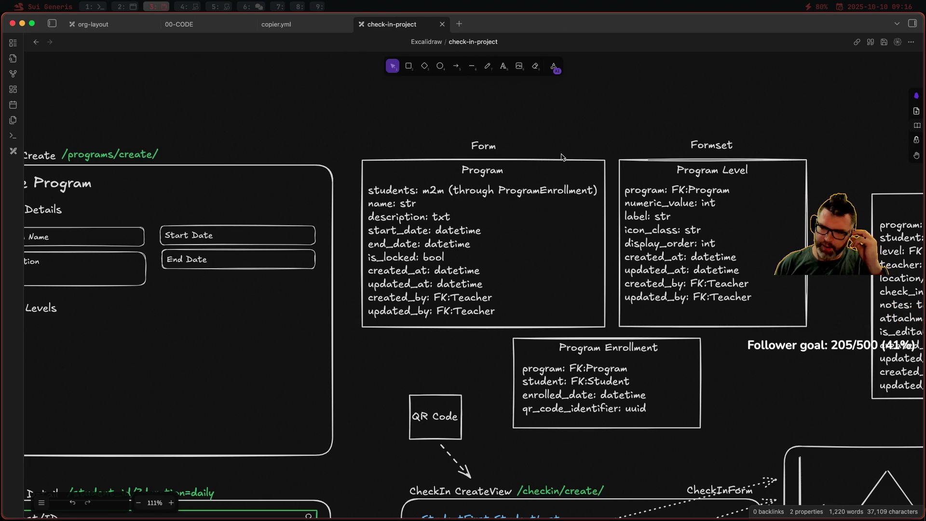
- Pan the canvas back to the Create Program wireframe, then switch over to Firefox
{"action": "scroll", "coordinate": [337, 151], "scroll_direction": "left", "scroll_amount": 3}
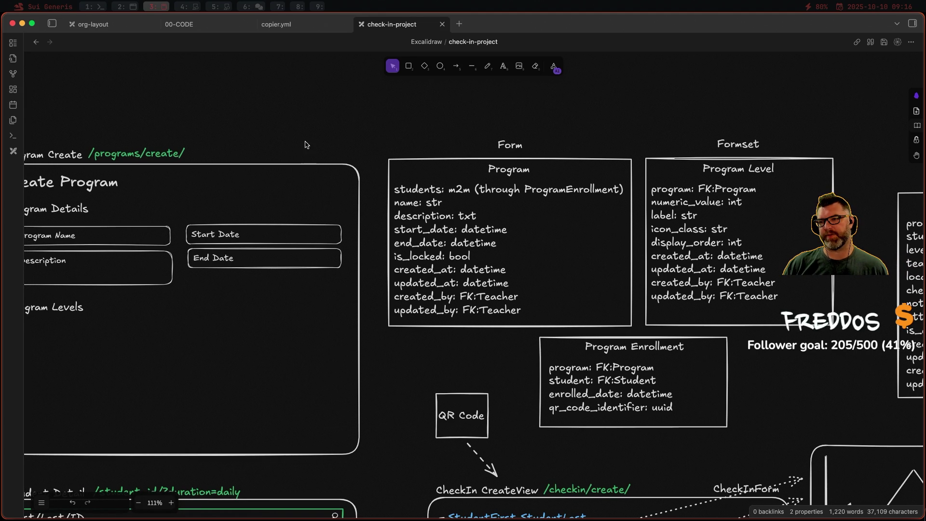
{"action": "mouse_move", "coordinate": [306, 145]}
{"action": "left_mouse_down"}
{"action": "mouse_move", "coordinate": [428, 133]}
{"action": "mouse_move", "coordinate": [371, 128]}
{"action": "left_mouse_up"}
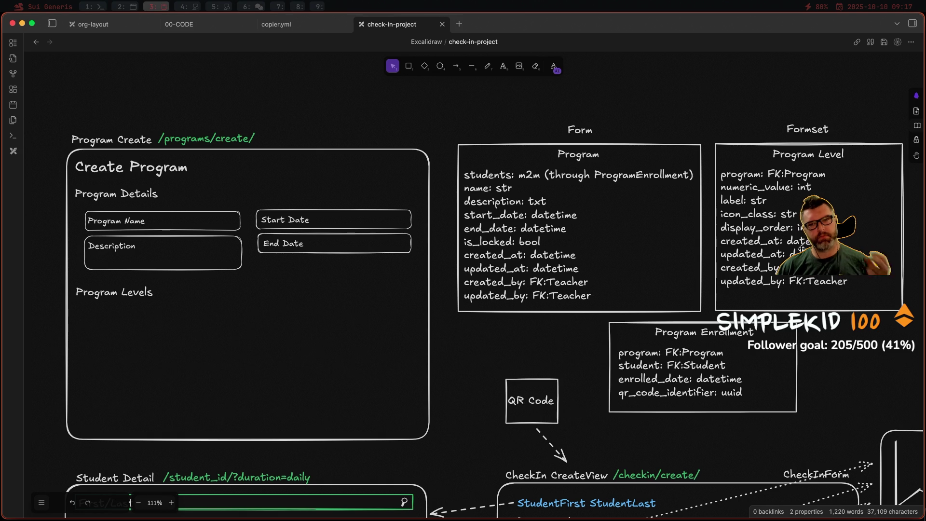
{"action": "key", "text": "alt+2"}
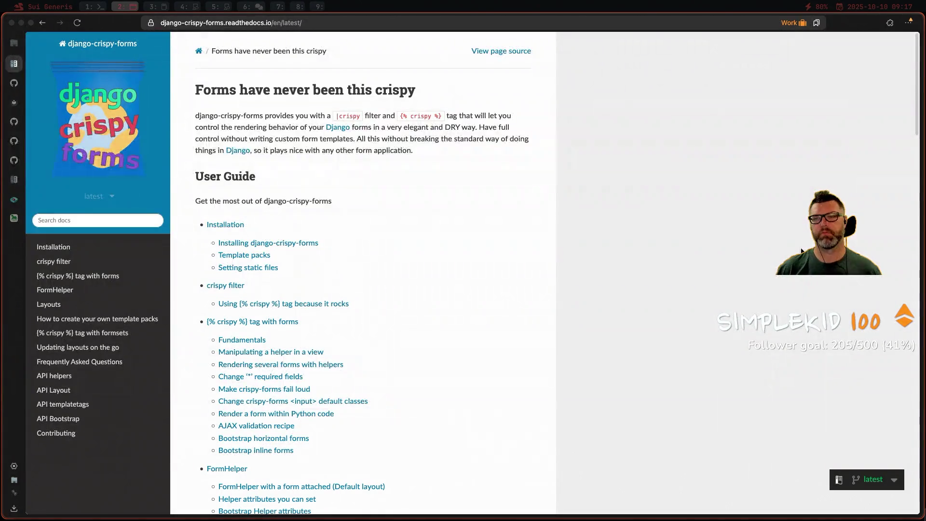
- Search Google for 'can you use form data in a signal django?'
{"action": "key", "text": "super+t"}
{"action": "type", "text": "can you u"}
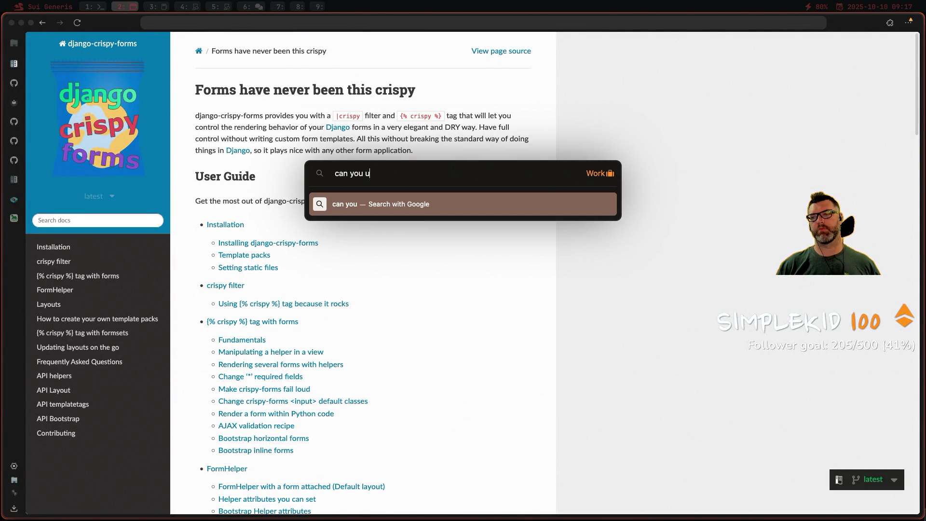
{"action": "type", "text": "se form data in"}
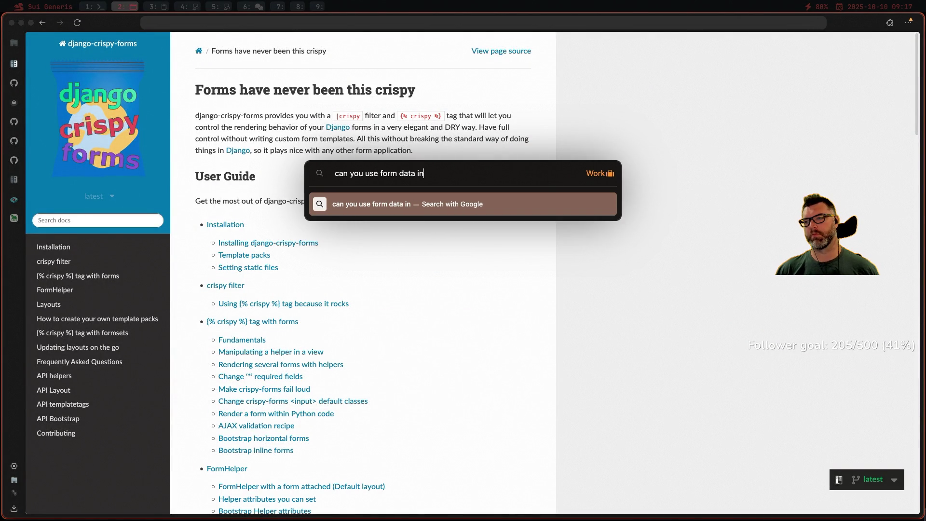
{"action": "type", "text": " a signal django?"}
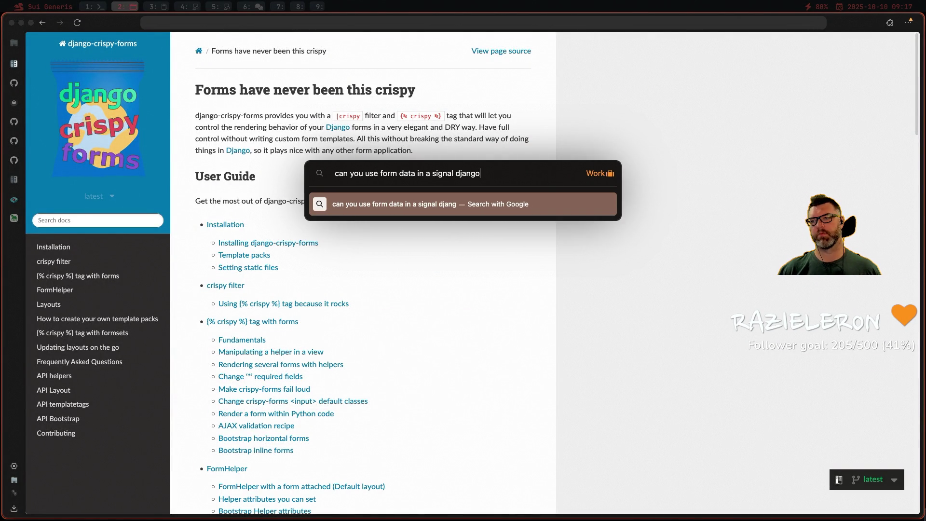
{"action": "key", "text": "Return"}
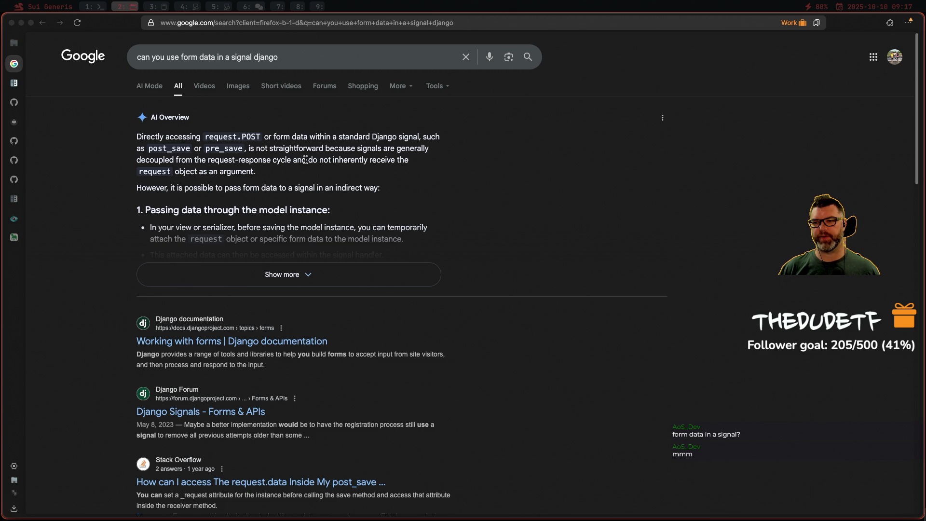
- Expand the AI Overview and scroll down to its code examples
{"action": "mouse_move", "coordinate": [198, 161]}
{"action": "left_mouse_down"}
{"action": "mouse_move", "coordinate": [285, 173]}
{"action": "mouse_move", "coordinate": [318, 161]}
{"action": "left_mouse_up"}
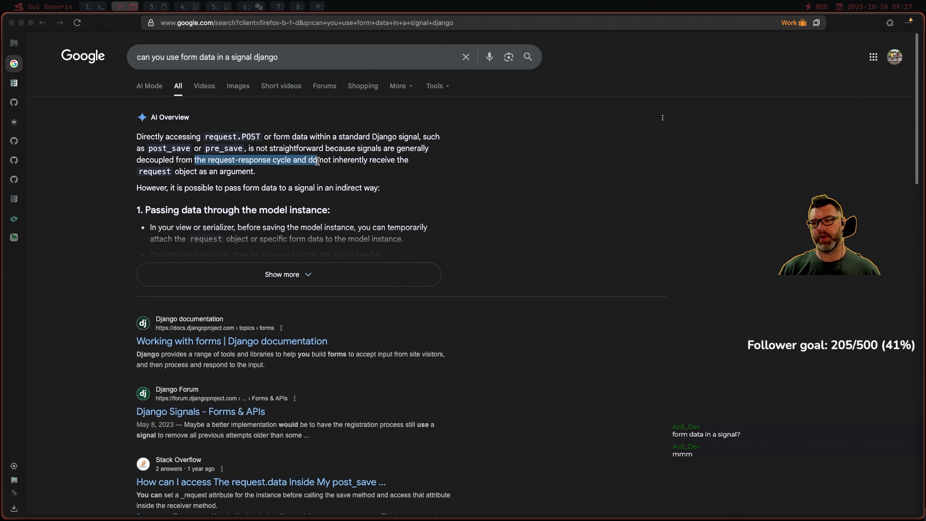
{"action": "left_click", "coordinate": [318, 161]}
{"action": "scroll", "coordinate": [265, 228], "scroll_direction": "down", "scroll_amount": 1}
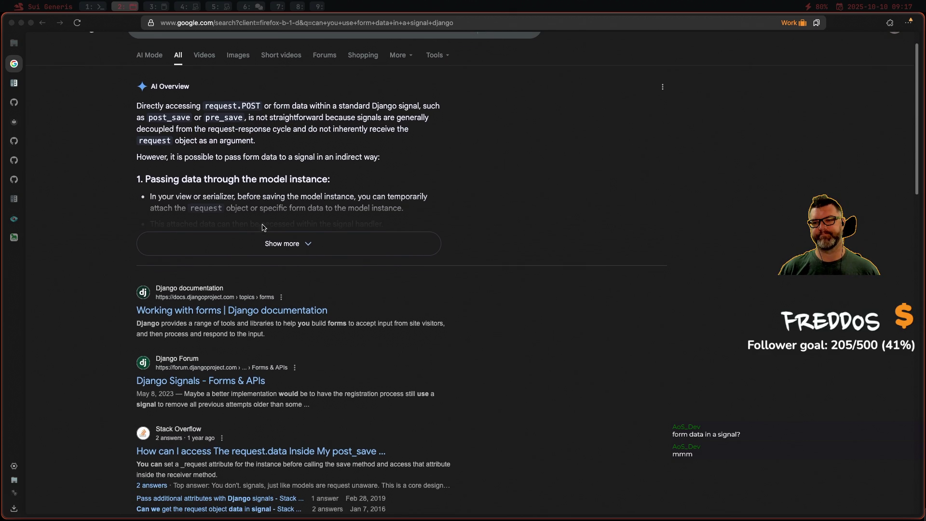
{"action": "left_click", "coordinate": [271, 240]}
{"action": "scroll", "coordinate": [336, 162], "scroll_direction": "down", "scroll_amount": 4}
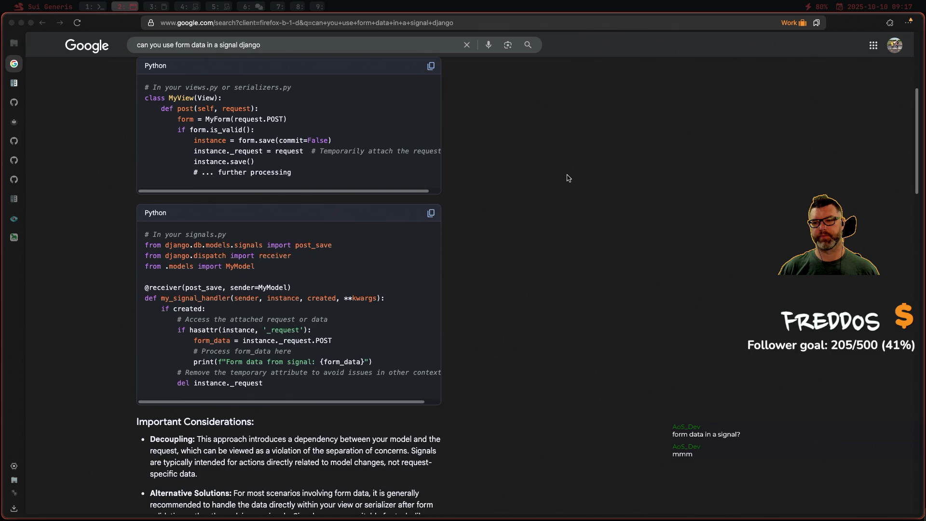